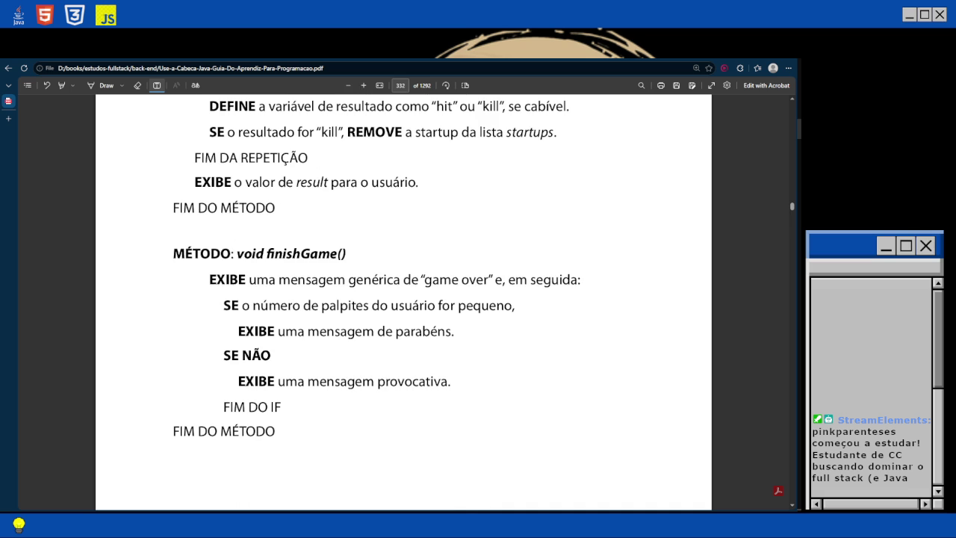
Scroll back from the finishGame() pseudocode through pages 332 and 331 to 'Declarações dos Métodos' on page 330.
{"action": "scroll", "coordinate": [403, 299], "scroll_direction": "up", "scroll_amount": 2}
{"action": "scroll", "coordinate": [404, 299], "scroll_direction": "up", "scroll_amount": 10}
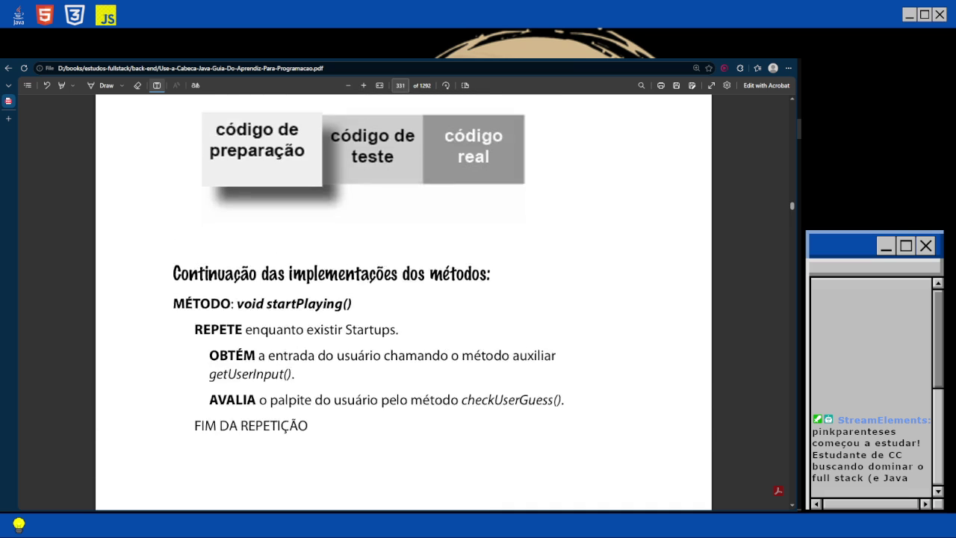
{"action": "scroll", "coordinate": [404, 299], "scroll_direction": "up", "scroll_amount": 15}
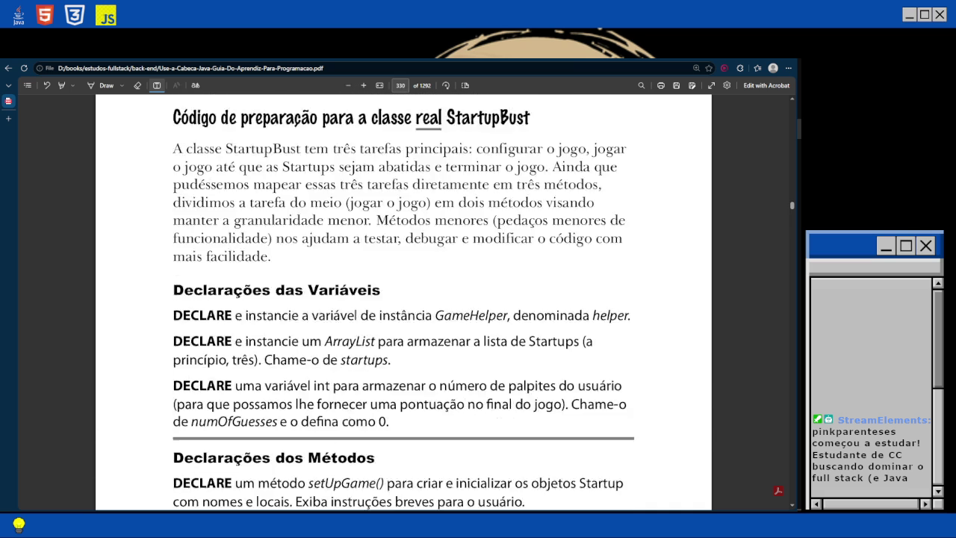
{"action": "scroll", "coordinate": [403, 299], "scroll_direction": "down", "scroll_amount": 3}
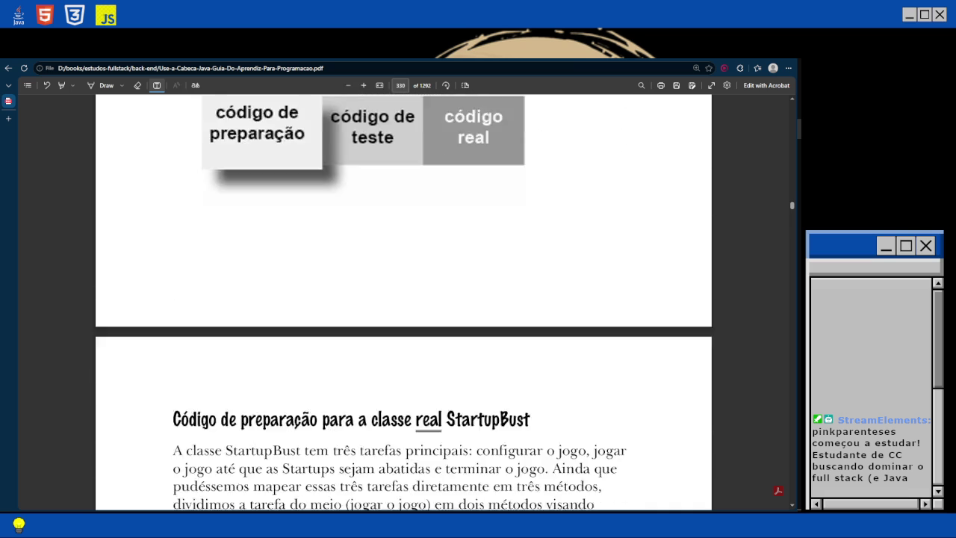
{"action": "scroll", "coordinate": [403, 299], "scroll_direction": "down", "scroll_amount": 2}
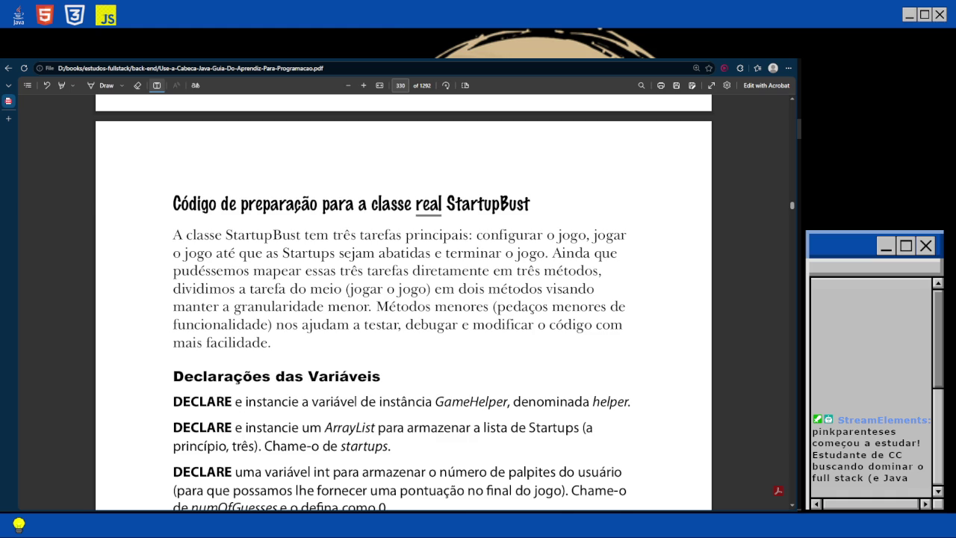
{"action": "scroll", "coordinate": [403, 298], "scroll_direction": "down", "scroll_amount": 3}
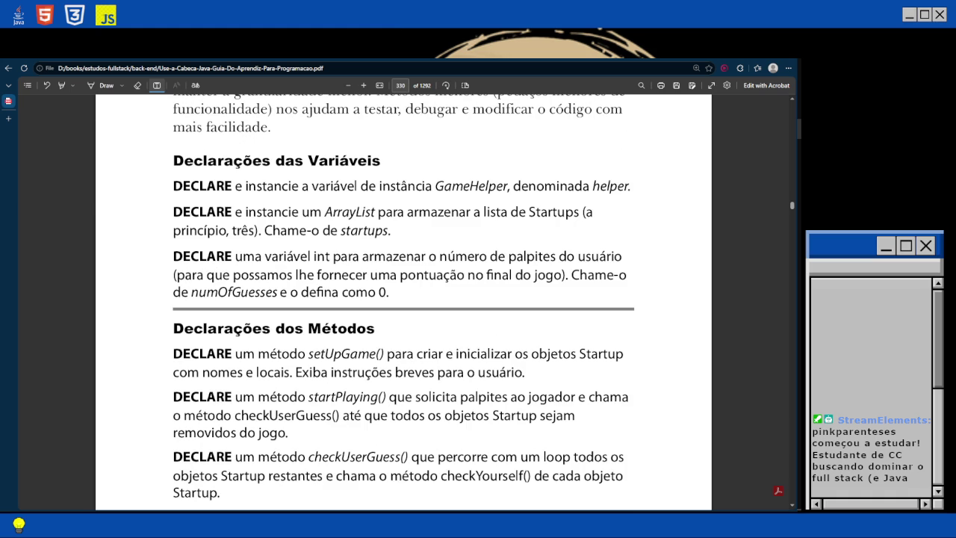
{"action": "scroll", "coordinate": [403, 303], "scroll_direction": "down", "scroll_amount": 1}
{"action": "scroll", "coordinate": [404, 299], "scroll_direction": "down", "scroll_amount": 3}
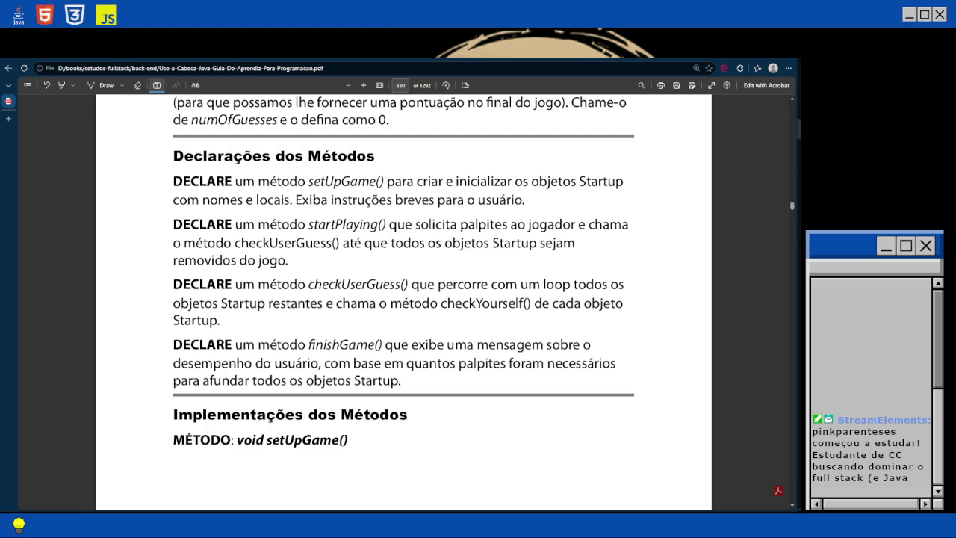
{"action": "scroll", "coordinate": [403, 298], "scroll_direction": "up", "scroll_amount": 3}
{"action": "scroll", "coordinate": [404, 299], "scroll_direction": "up", "scroll_amount": 2}
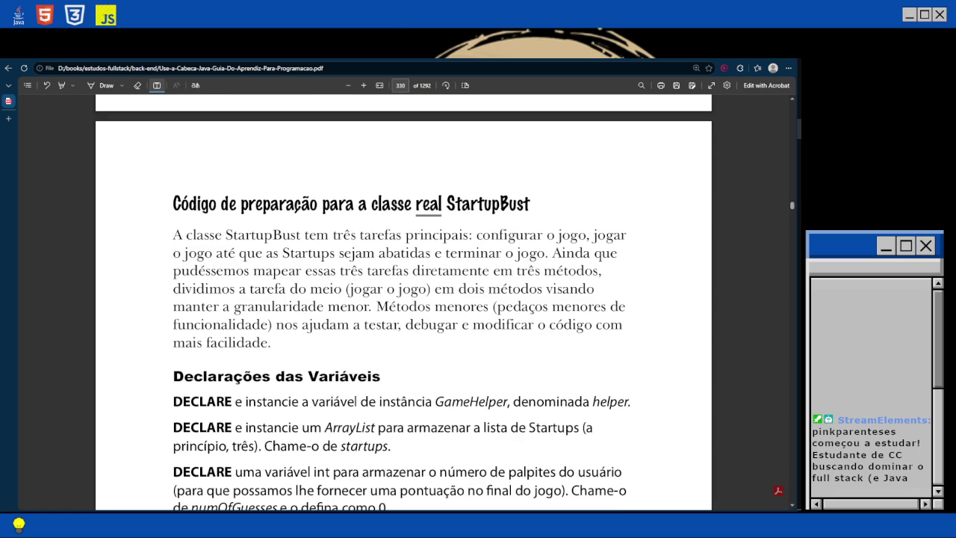
{"action": "scroll", "coordinate": [404, 299], "scroll_direction": "down", "scroll_amount": 1}
{"action": "scroll", "coordinate": [403, 299], "scroll_direction": "up", "scroll_amount": 2}
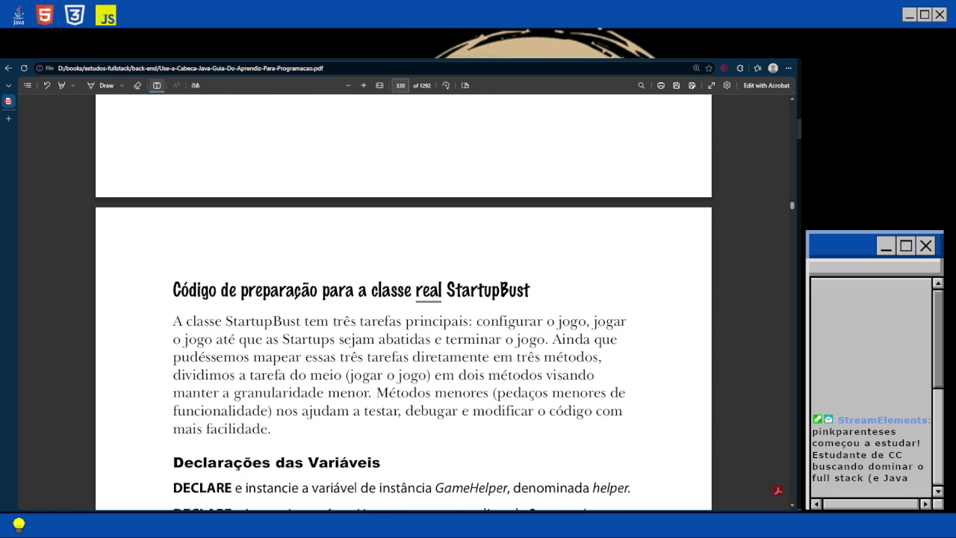
{"action": "scroll", "coordinate": [403, 299], "scroll_direction": "down", "scroll_amount": 20}
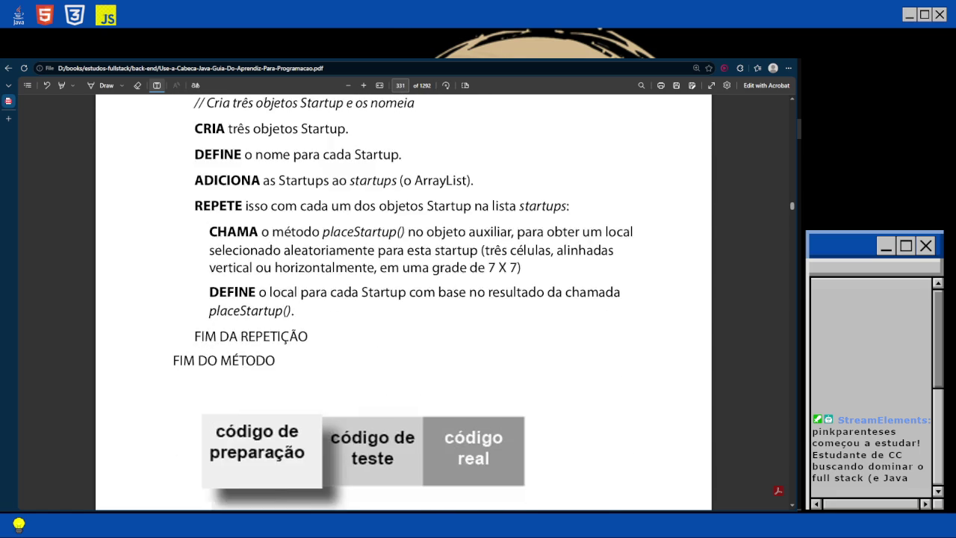
{"action": "scroll", "coordinate": [404, 299], "scroll_direction": "down", "scroll_amount": 1}
{"action": "scroll", "coordinate": [403, 298], "scroll_direction": "up", "scroll_amount": 1}
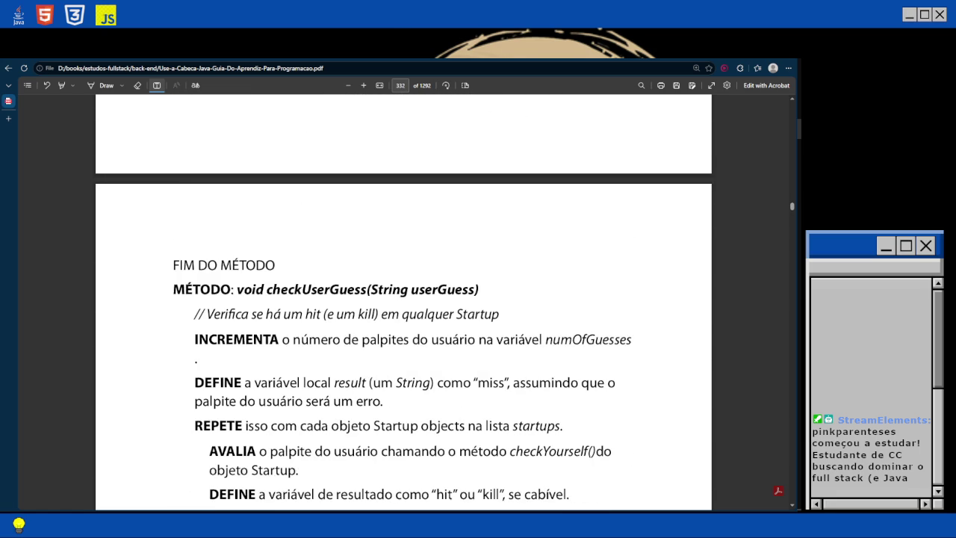
{"action": "scroll", "coordinate": [403, 299], "scroll_direction": "up", "scroll_amount": 7}
{"action": "scroll", "coordinate": [404, 299], "scroll_direction": "up", "scroll_amount": 9}
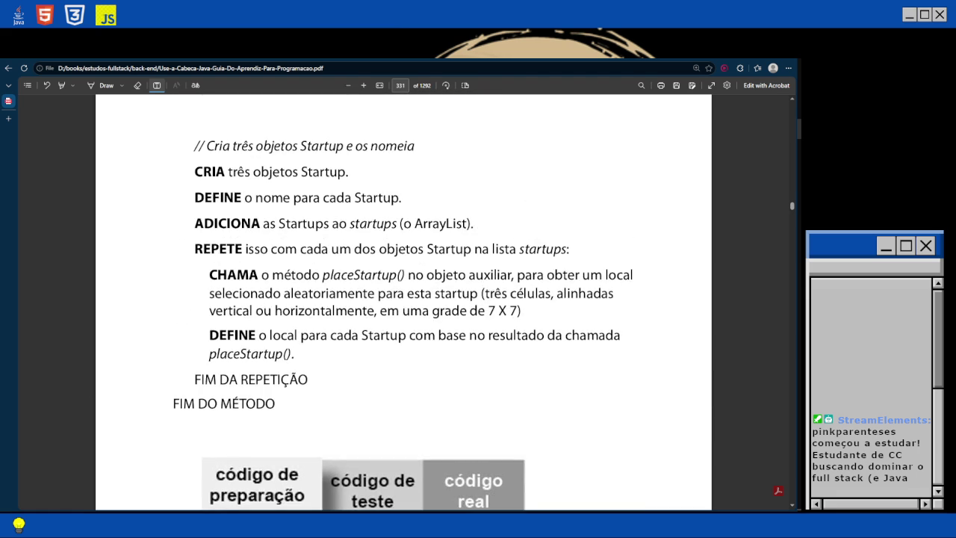
{"action": "scroll", "coordinate": [403, 299], "scroll_direction": "up", "scroll_amount": 3}
{"action": "scroll", "coordinate": [404, 299], "scroll_direction": "up", "scroll_amount": 4}
{"action": "scroll", "coordinate": [403, 299], "scroll_direction": "up", "scroll_amount": 4}
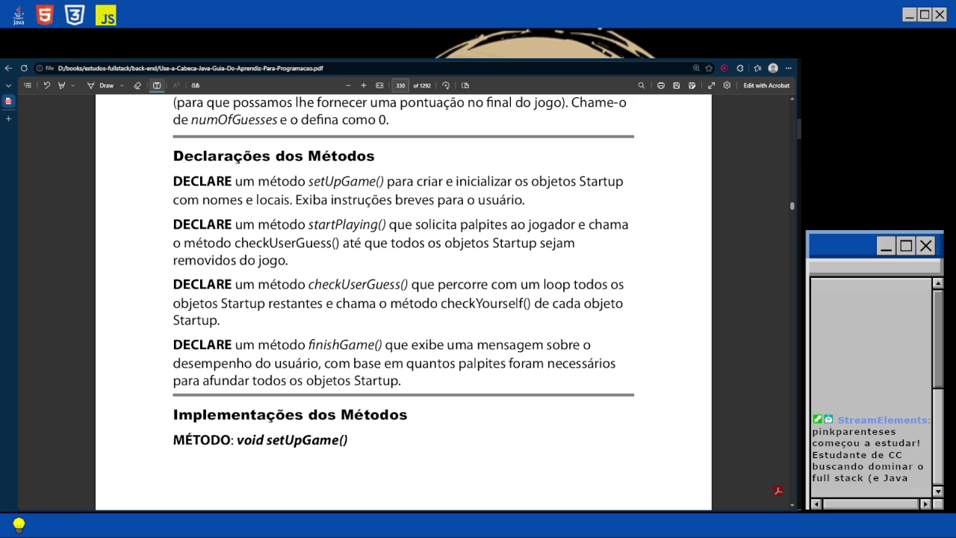
Scroll through pages 330–332 and settle on page 331's startPlaying() continuation.
{"action": "scroll", "coordinate": [403, 299], "scroll_direction": "up", "scroll_amount": 2}
{"action": "scroll", "coordinate": [403, 298], "scroll_direction": "up", "scroll_amount": 8}
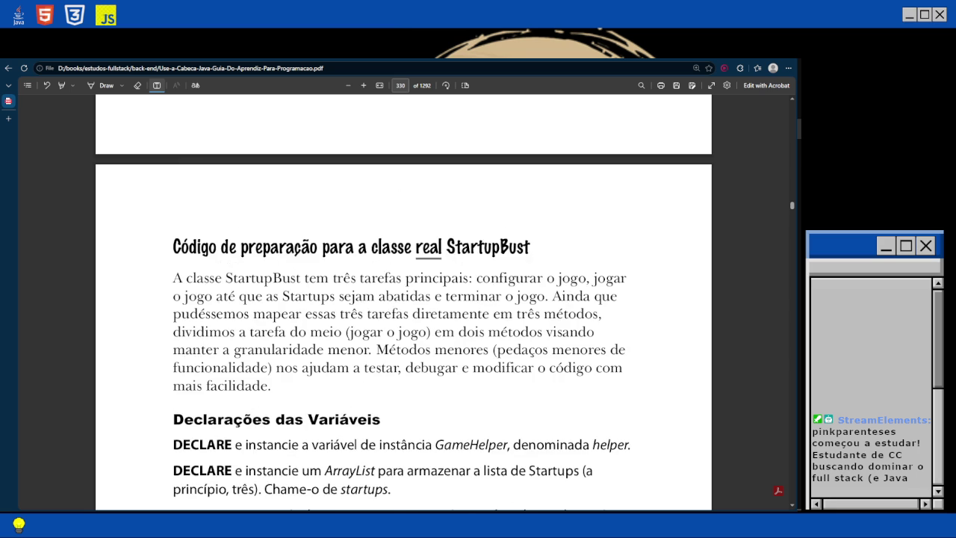
{"action": "scroll", "coordinate": [404, 299], "scroll_direction": "down", "scroll_amount": 2}
{"action": "scroll", "coordinate": [403, 298], "scroll_direction": "down", "scroll_amount": 5}
{"action": "scroll", "coordinate": [403, 299], "scroll_direction": "up", "scroll_amount": 2}
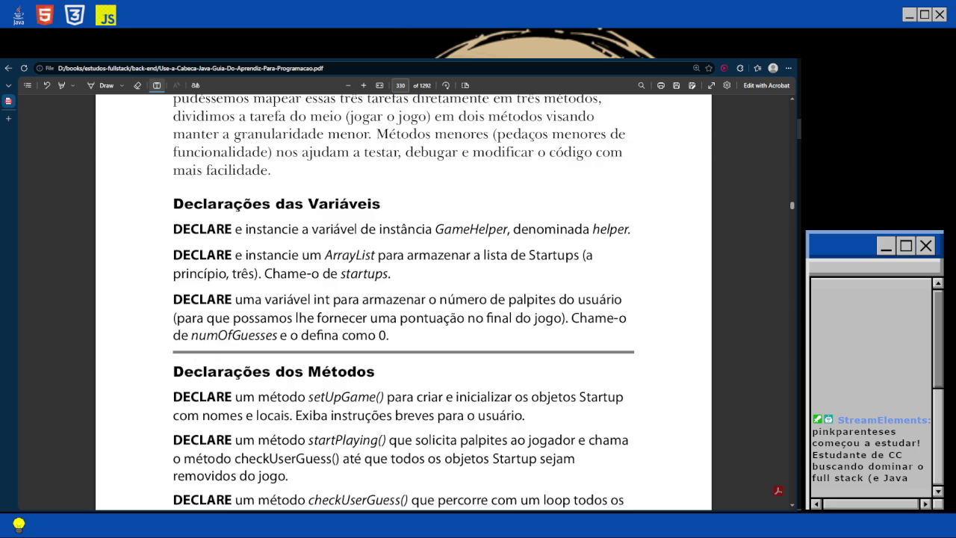
{"action": "scroll", "coordinate": [403, 299], "scroll_direction": "up", "scroll_amount": 1}
{"action": "scroll", "coordinate": [404, 299], "scroll_direction": "down", "scroll_amount": 2}
{"action": "scroll", "coordinate": [403, 299], "scroll_direction": "down", "scroll_amount": 5}
{"action": "scroll", "coordinate": [404, 299], "scroll_direction": "down", "scroll_amount": 7}
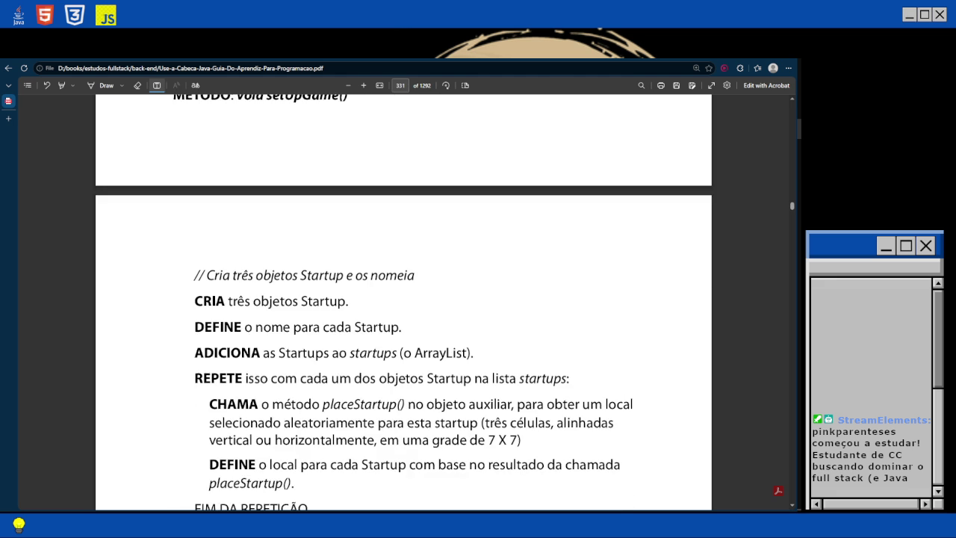
{"action": "scroll", "coordinate": [404, 298], "scroll_direction": "down", "scroll_amount": 2}
{"action": "scroll", "coordinate": [403, 299], "scroll_direction": "down", "scroll_amount": 9}
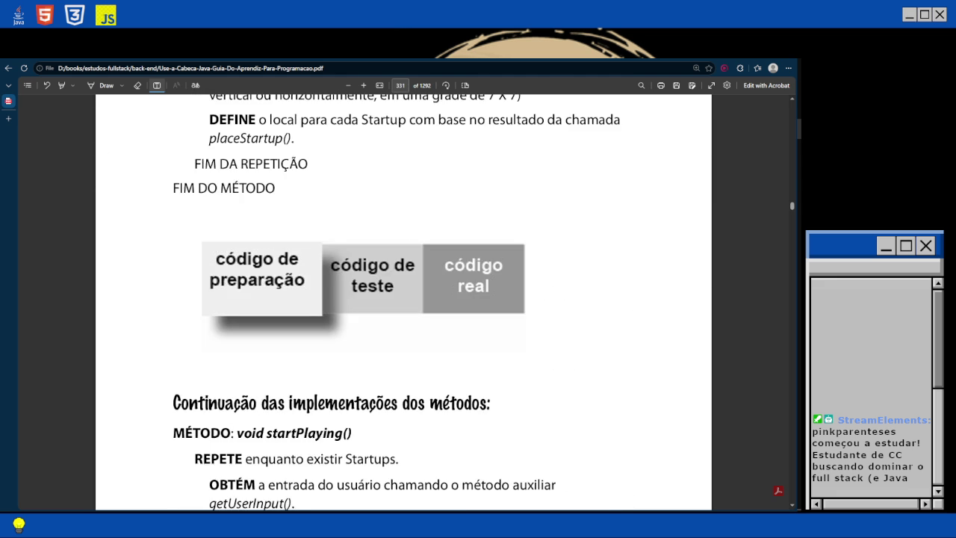
{"action": "scroll", "coordinate": [404, 299], "scroll_direction": "down", "scroll_amount": 10}
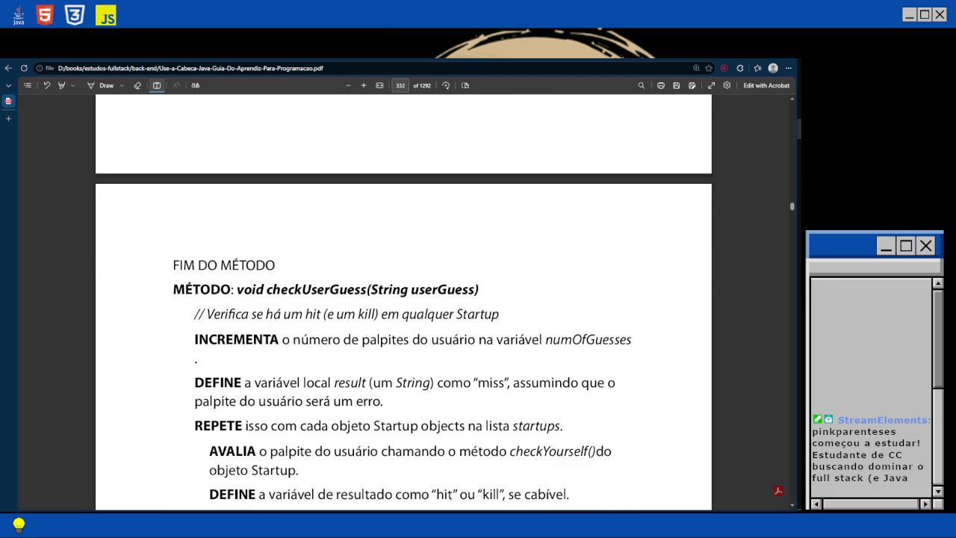
{"action": "scroll", "coordinate": [404, 299], "scroll_direction": "down", "scroll_amount": 6}
{"action": "scroll", "coordinate": [403, 299], "scroll_direction": "up", "scroll_amount": 4}
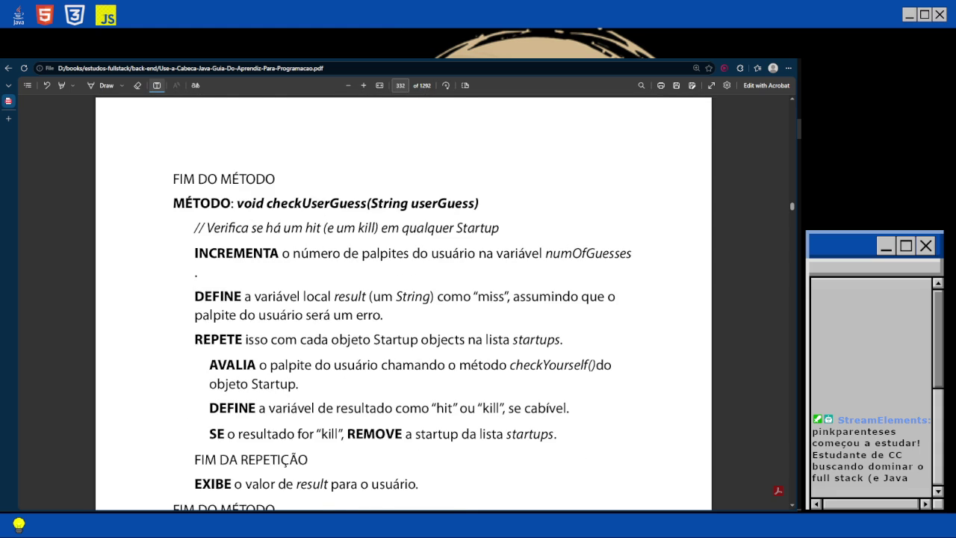
{"action": "scroll", "coordinate": [404, 299], "scroll_direction": "down", "scroll_amount": 4}
{"action": "scroll", "coordinate": [403, 299], "scroll_direction": "up", "scroll_amount": 3}
{"action": "scroll", "coordinate": [403, 299], "scroll_direction": "down", "scroll_amount": 7}
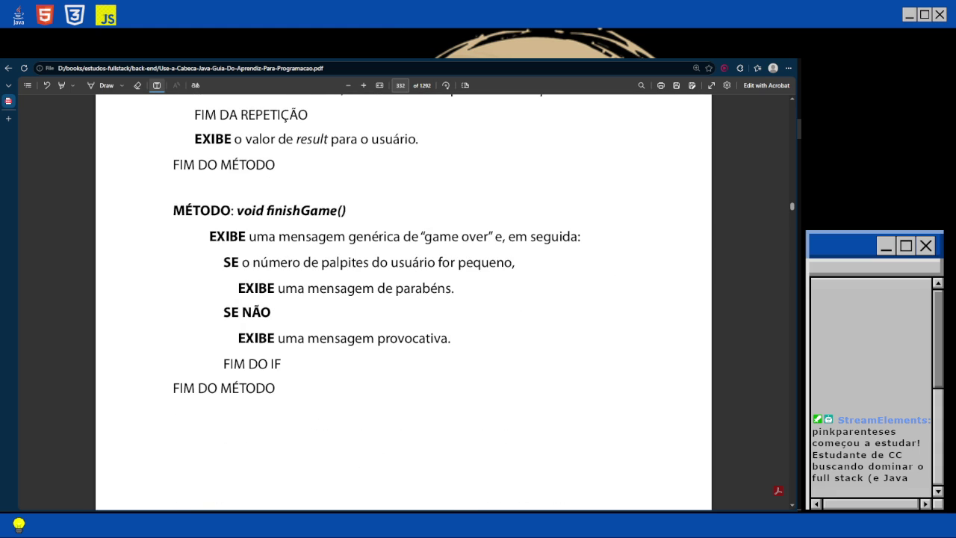
{"action": "scroll", "coordinate": [403, 299], "scroll_direction": "up", "scroll_amount": 9}
{"action": "scroll", "coordinate": [403, 299], "scroll_direction": "up", "scroll_amount": 8}
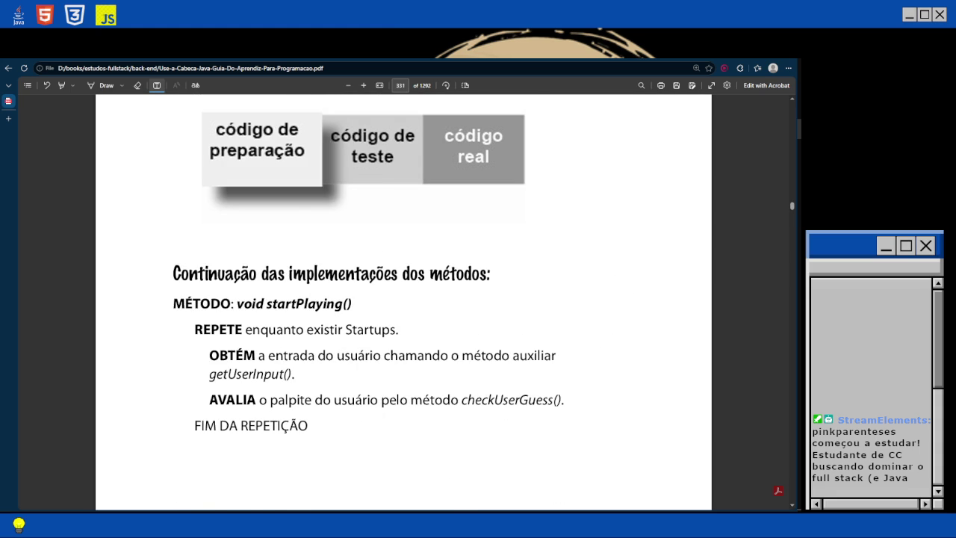
Place a text note beside the código real graphic reading 'public class StartupBustTestDrive{'.
{"action": "left_click", "coordinate": [521, 251]}
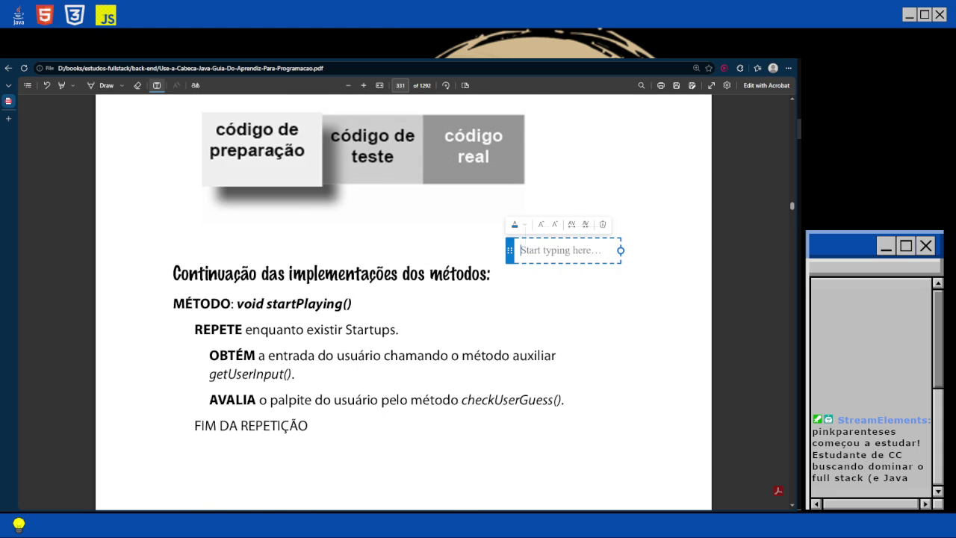
{"action": "type", "text": "public class"}
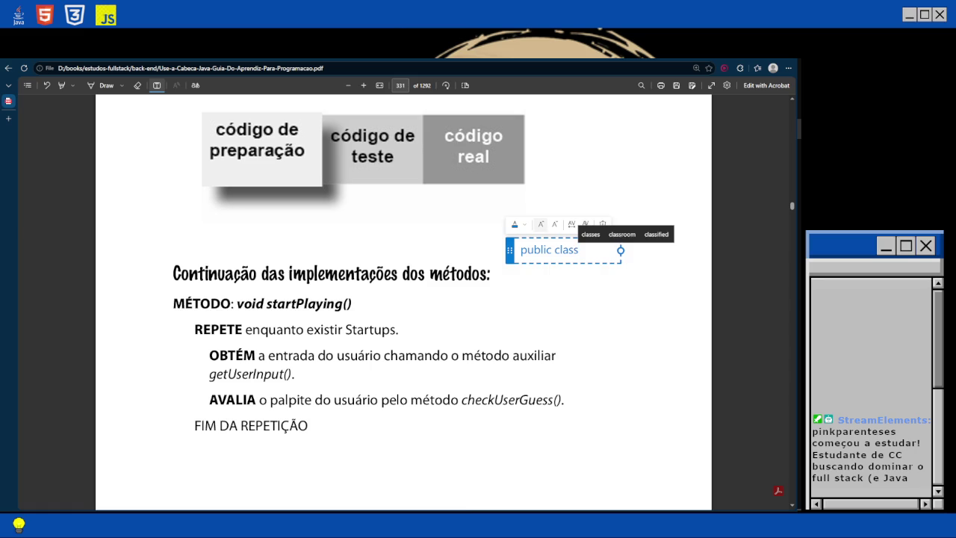
{"action": "mouse_move", "coordinate": [509, 249]}
{"action": "left_mouse_down"}
{"action": "mouse_move", "coordinate": [502, 216]}
{"action": "mouse_move", "coordinate": [480, 215]}
{"action": "left_mouse_up"}
{"action": "type", "text": "Star"}
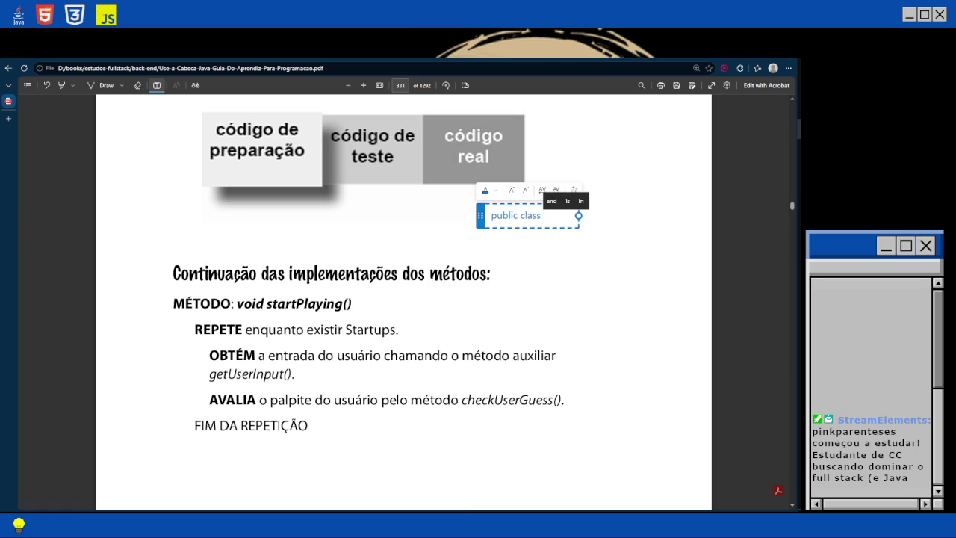
{"action": "type", "text": "tu"}
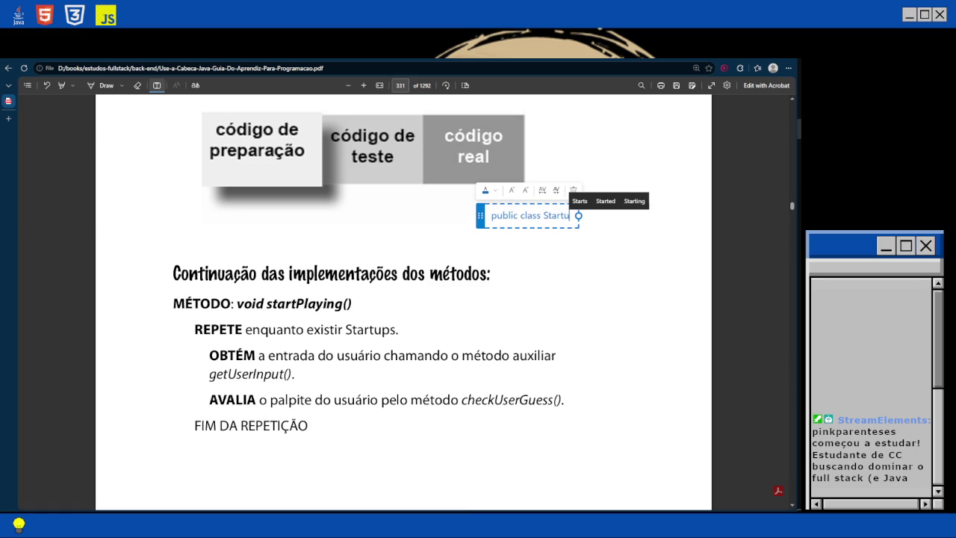
{"action": "type", "text": "pBustTest"}
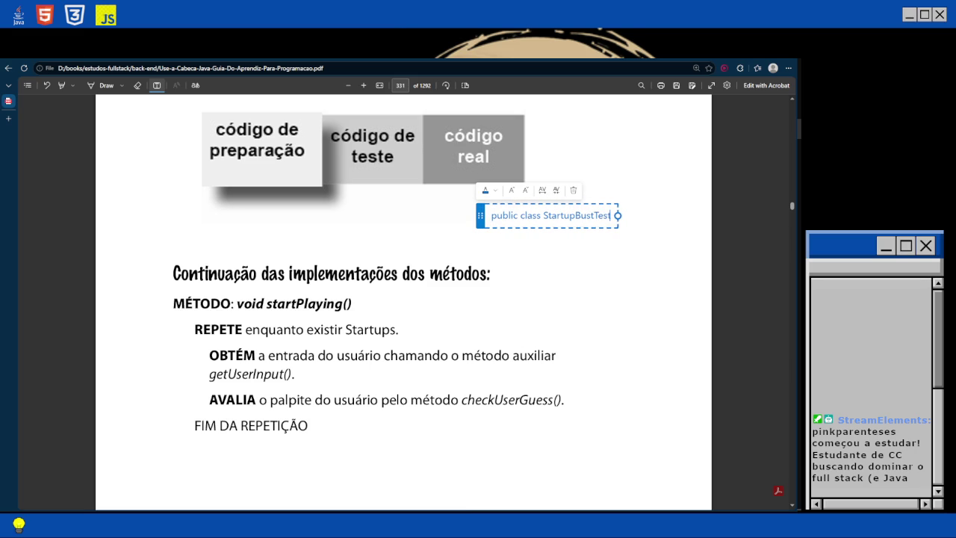
{"action": "type", "text": "Drive{"}
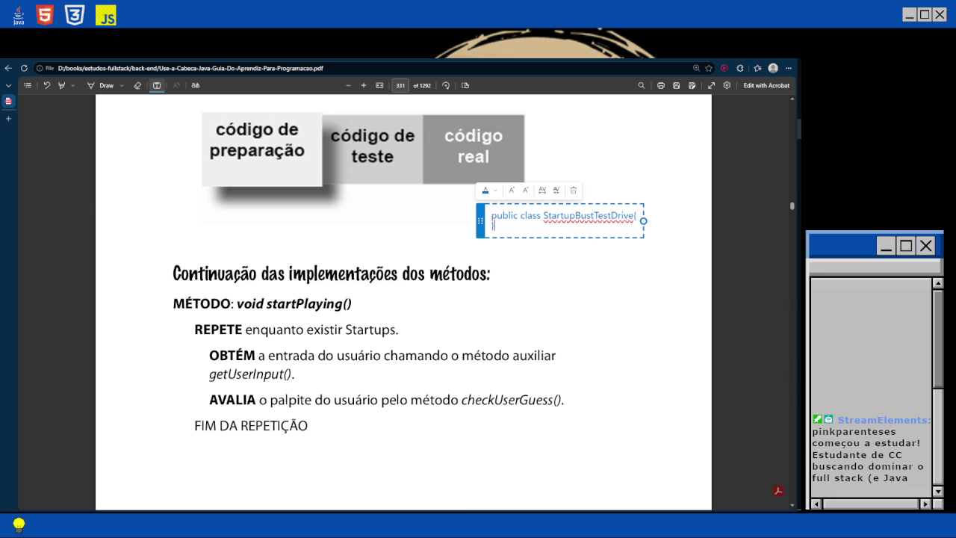
Add the closing brace and the line 'public static void main(String[] args){' inside the class.
{"action": "key", "text": "Return"}
{"action": "key", "text": "Return"}
{"action": "type", "text": "}"}
{"action": "key", "text": "Up"}
{"action": "type", "text": "public"}
{"action": "type", "text": " static void main(S"}
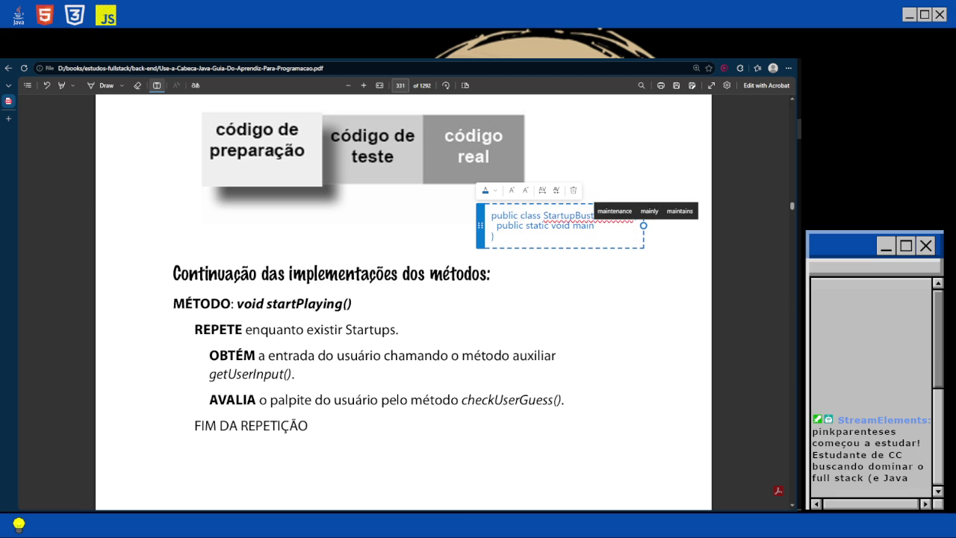
{"action": "type", "text": "tring[] args"}
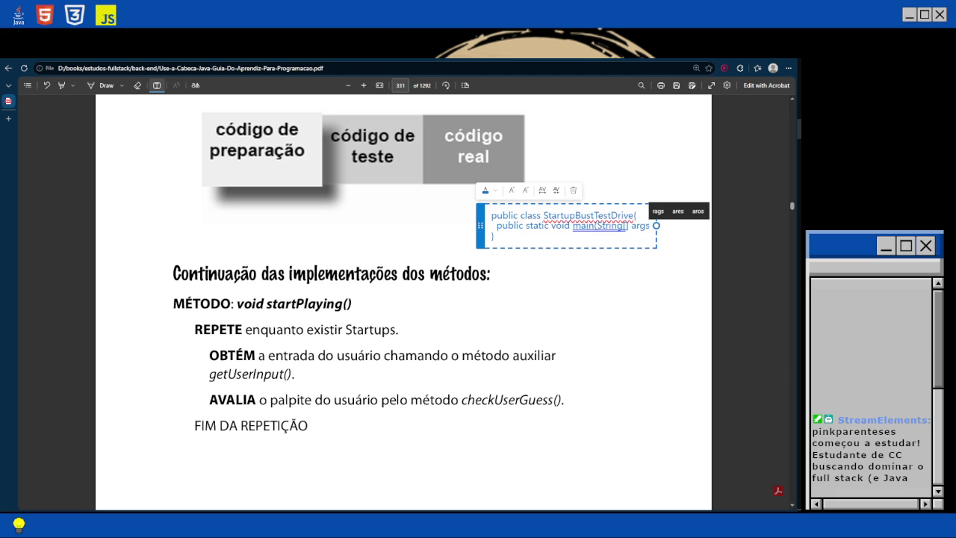
{"action": "type", "text": "){"}
{"action": "key", "text": "Return"}
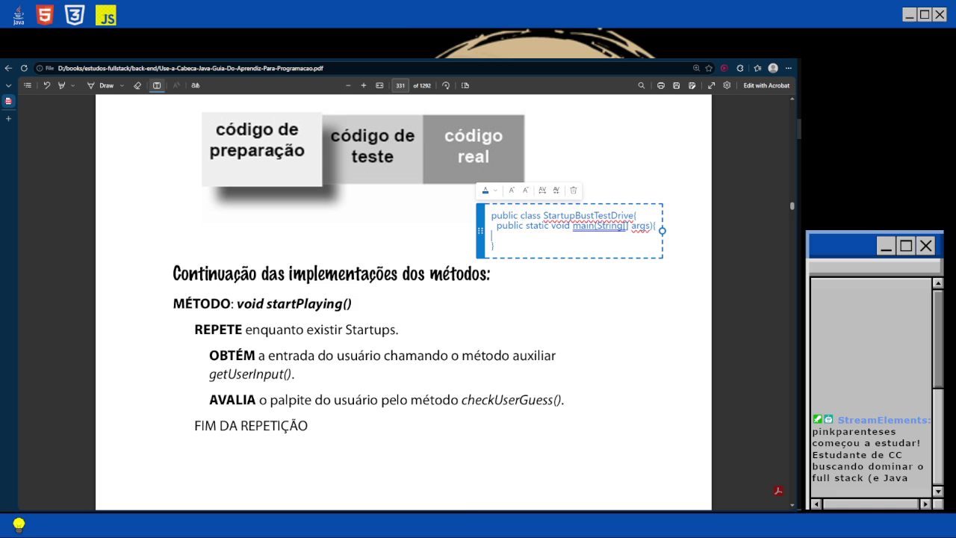
Close the main method and add the line 'StartupBust game = new StartupBust();' inside it.
{"action": "type", "text": "}"}
{"action": "key", "text": "Return"}
{"action": "type", "text": "St"}
{"action": "type", "text": "artupBust"}
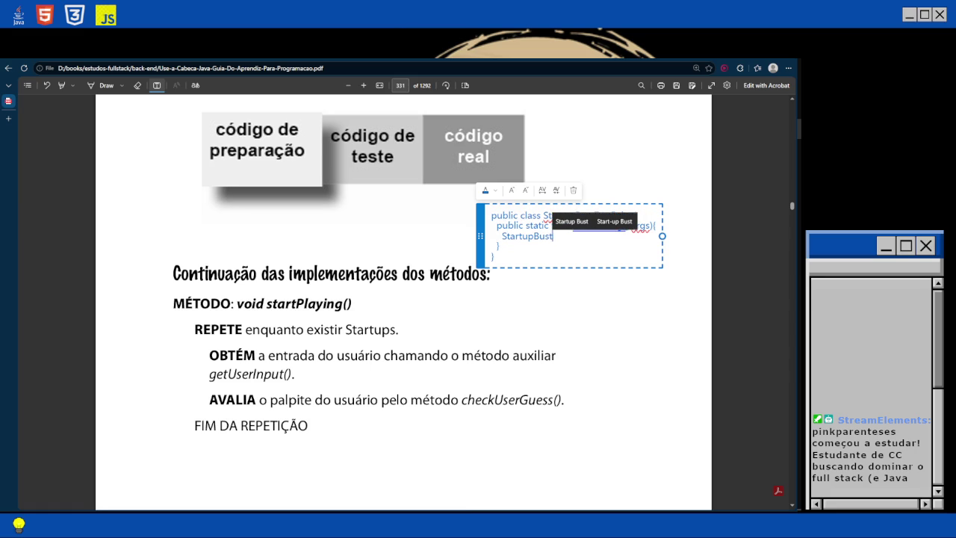
{"action": "type", "text": " th"}
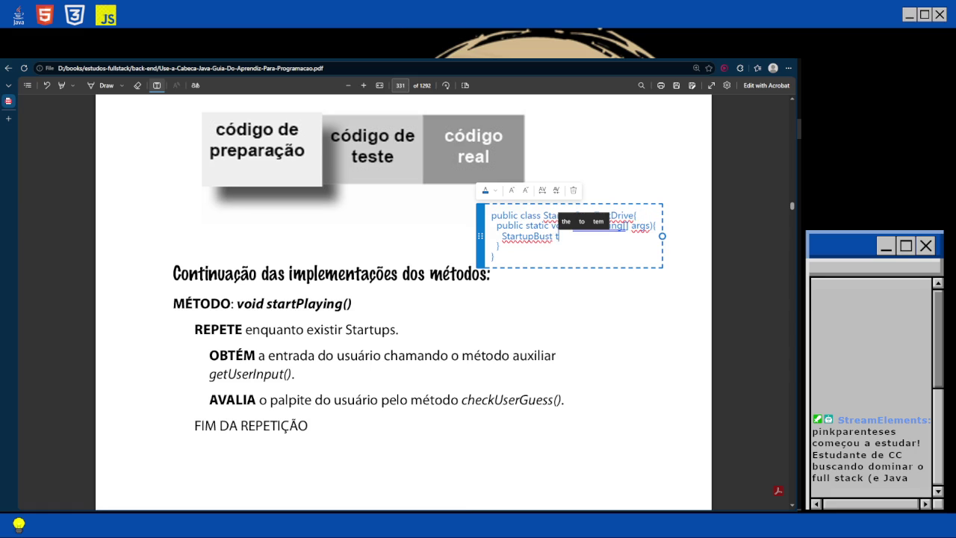
{"action": "key", "text": "BackSpace"}
{"action": "key", "text": "BackSpace"}
{"action": "key", "text": "BackSpace"}
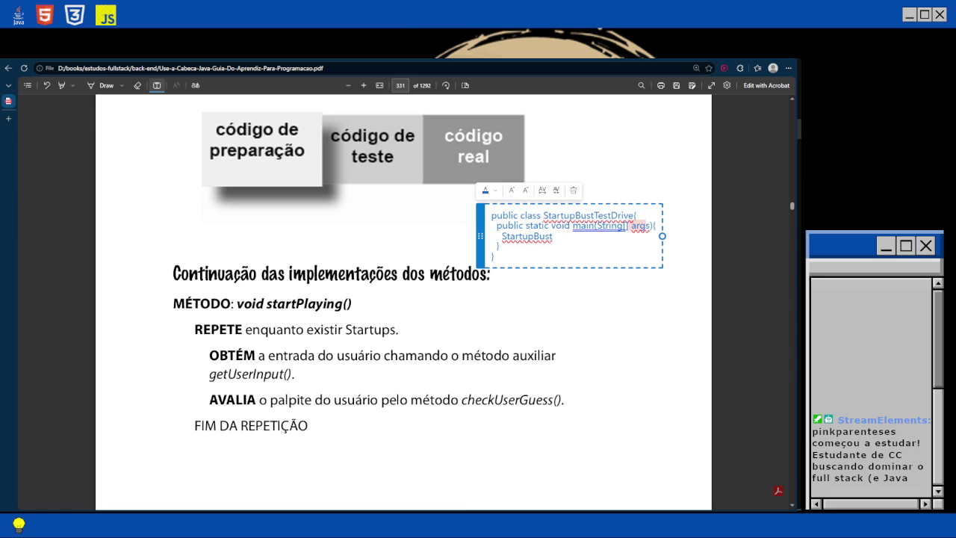
{"action": "type", "text": " game "}
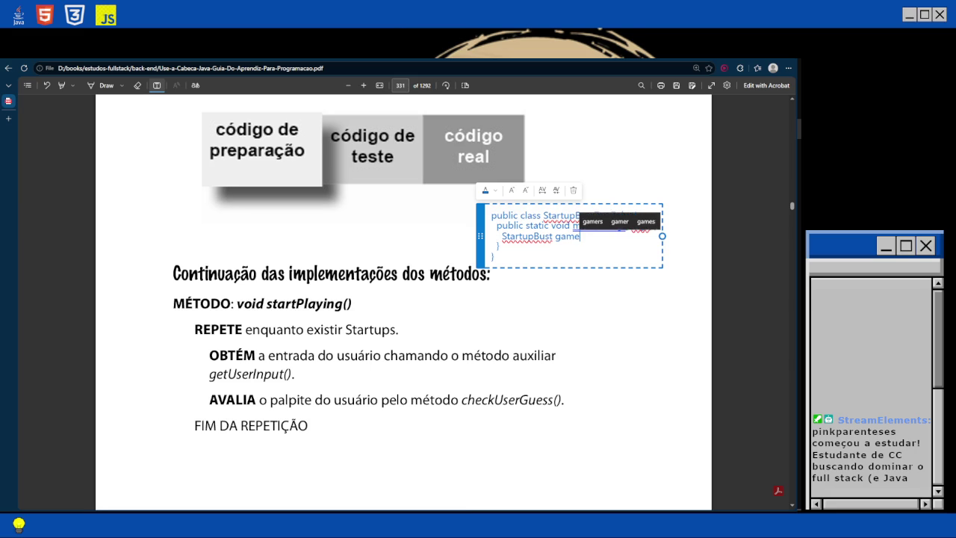
{"action": "type", "text": "= new"}
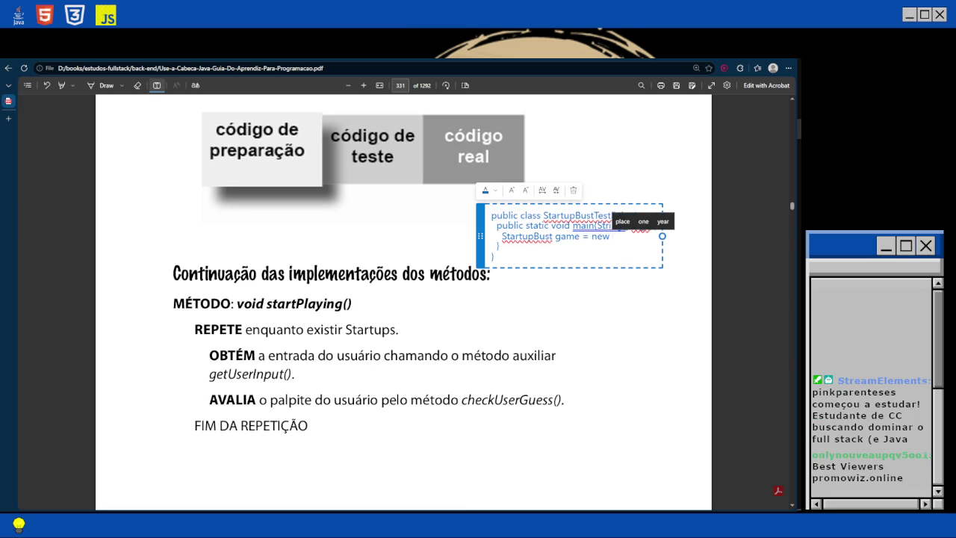
{"action": "type", "text": " StartupBus"}
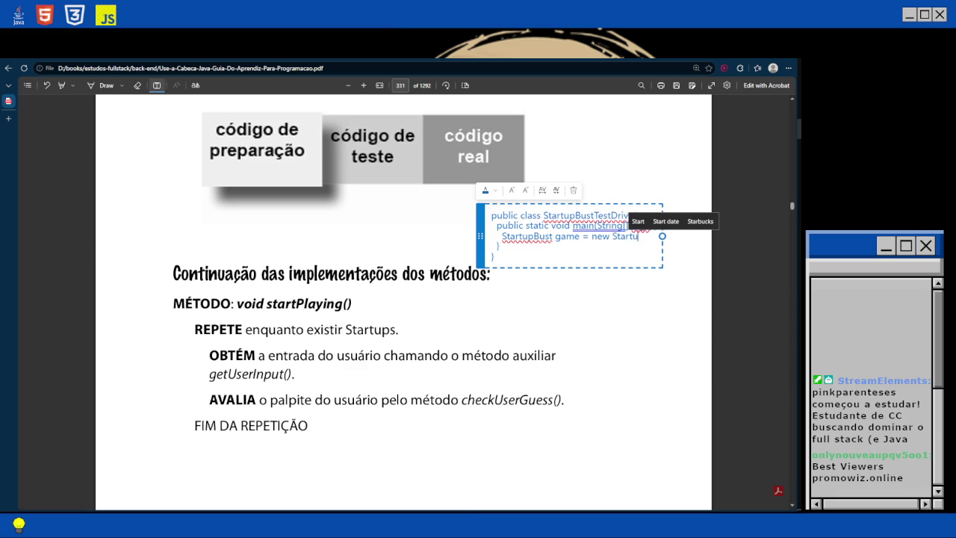
{"action": "type", "text": "t();"}
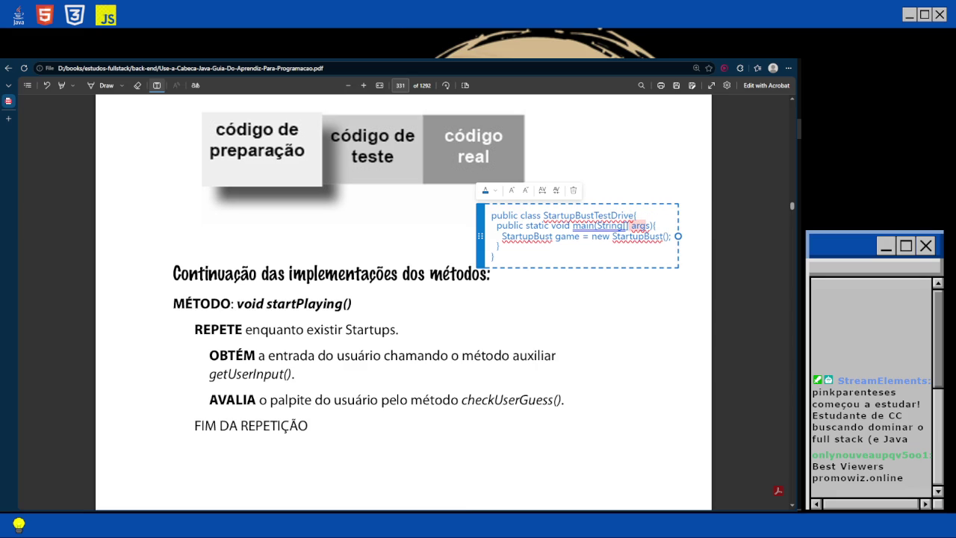
Replace the retyped variable name 'startup' with 'game' and finish editing the note.
{"action": "double_click", "coordinate": [566, 236]}
{"action": "type", "text": "start"}
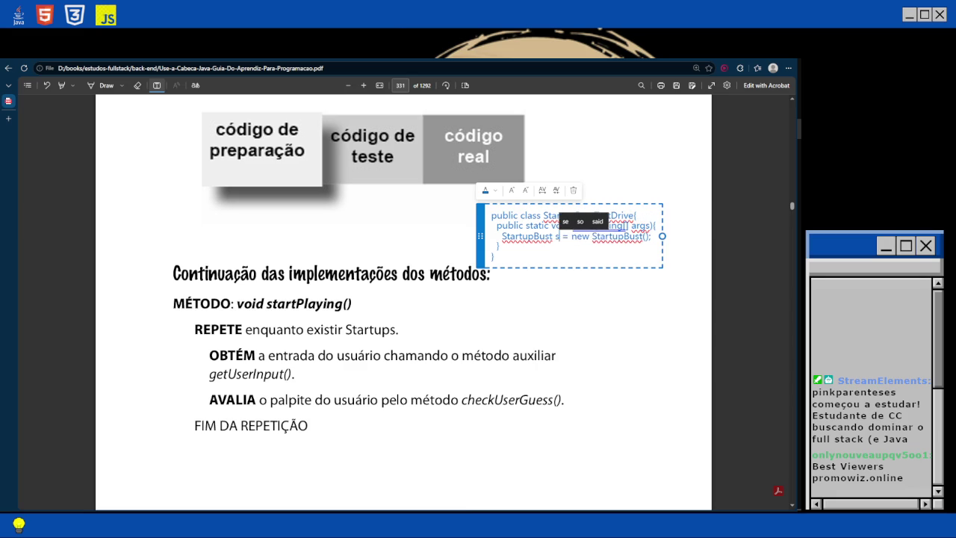
{"action": "type", "text": "up"}
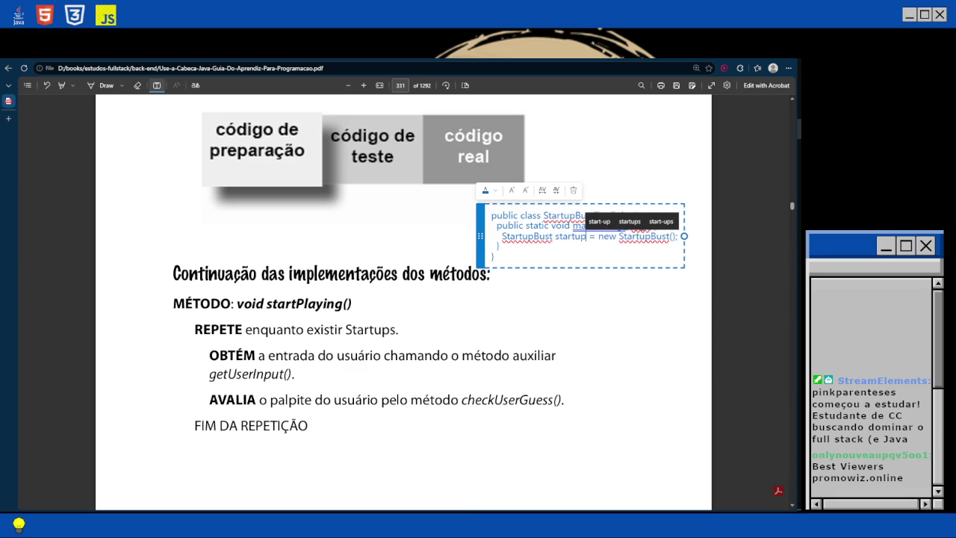
{"action": "key", "text": "BackSpace"}
{"action": "key", "text": "BackSpace"}
{"action": "key", "text": "BackSpace"}
{"action": "type", "text": "game"}
{"action": "key", "text": "Escape"}
{"action": "key", "text": "Escape"}
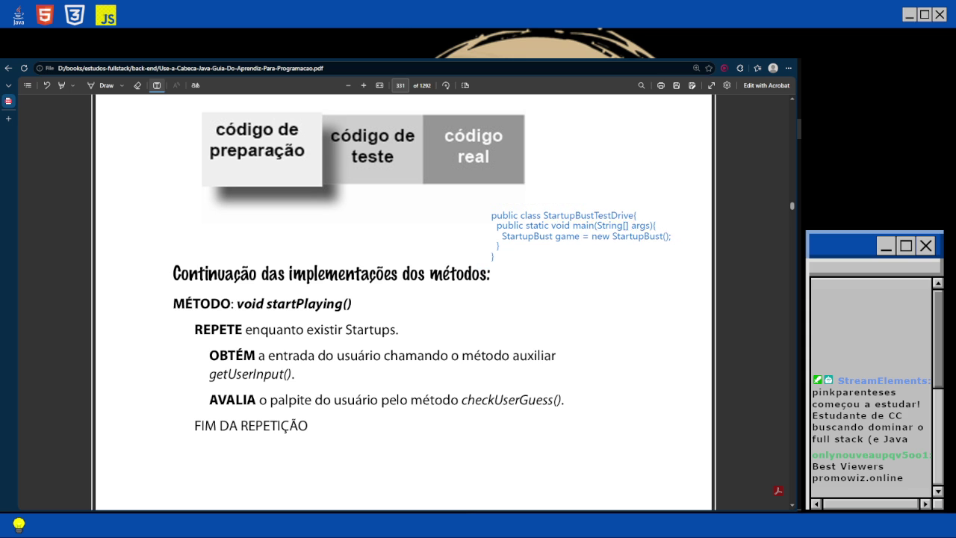
{"action": "left_click", "coordinate": [558, 242]}
Discard the accidental empty note and end the code note's object-creation line with ';'.
{"action": "key", "text": "Escape"}
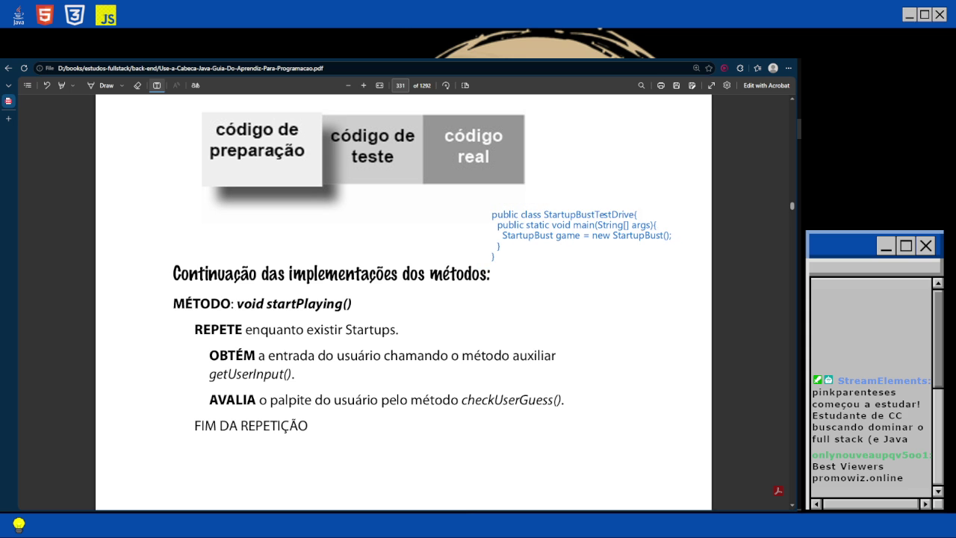
{"action": "left_click", "coordinate": [492, 215]}
{"action": "scroll", "coordinate": [403, 299], "scroll_direction": "up", "scroll_amount": 10}
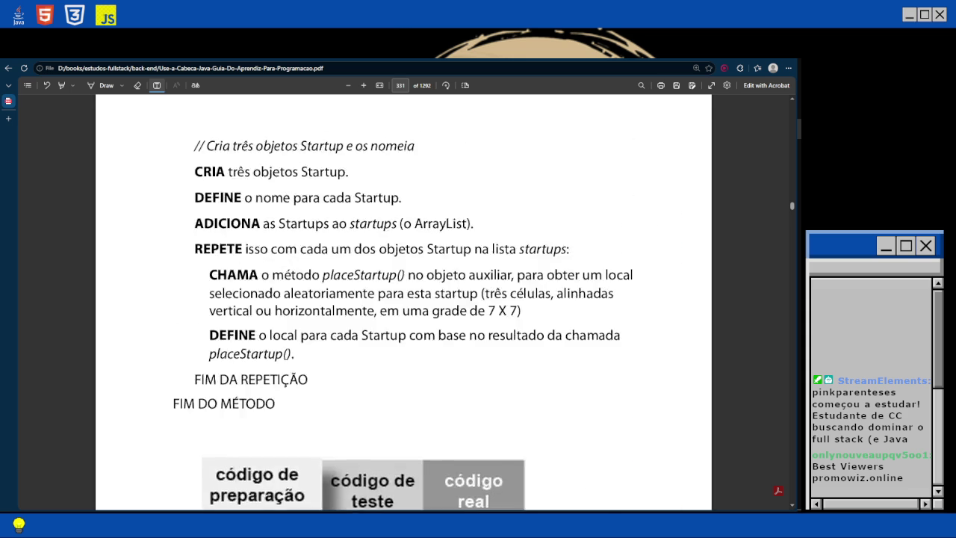
{"action": "scroll", "coordinate": [404, 298], "scroll_direction": "up", "scroll_amount": 4}
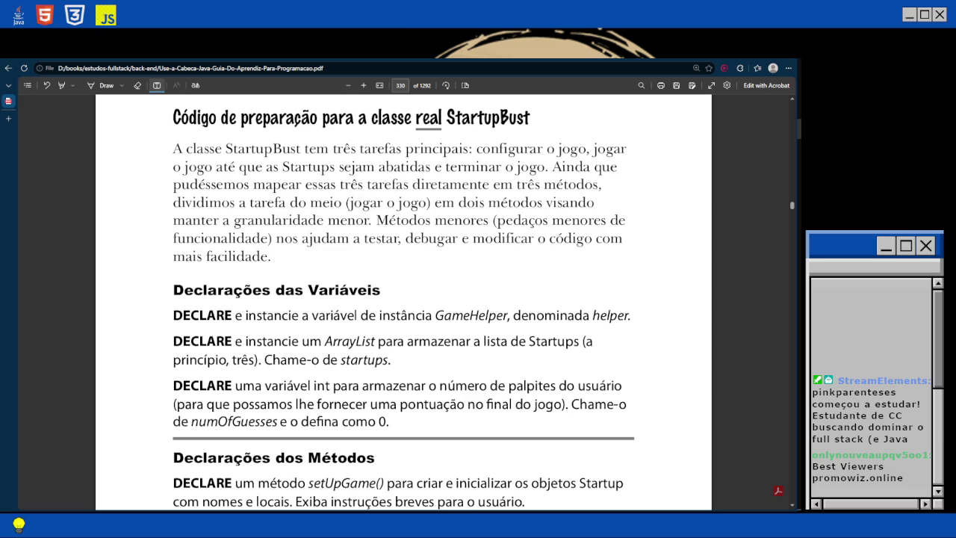
{"action": "scroll", "coordinate": [403, 299], "scroll_direction": "down", "scroll_amount": 10}
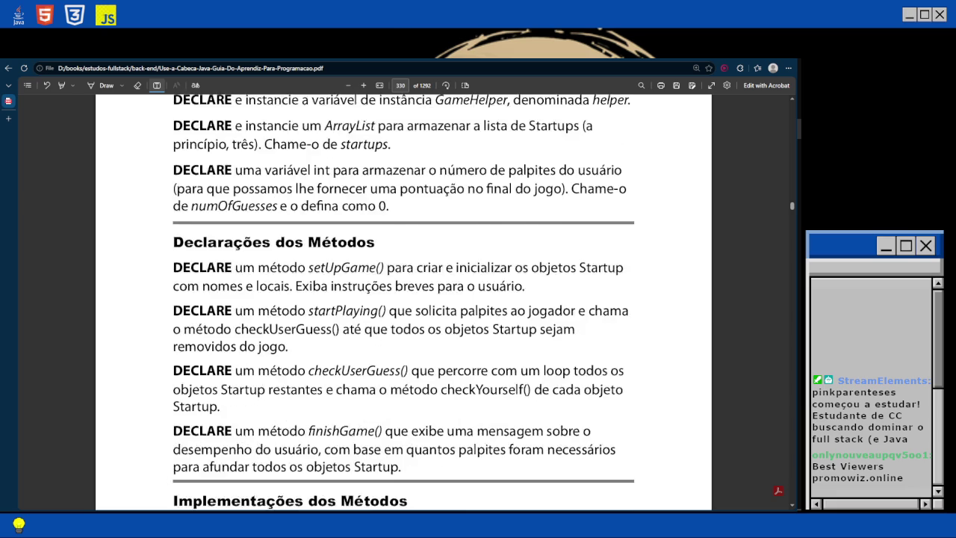
{"action": "scroll", "coordinate": [403, 299], "scroll_direction": "down", "scroll_amount": 5}
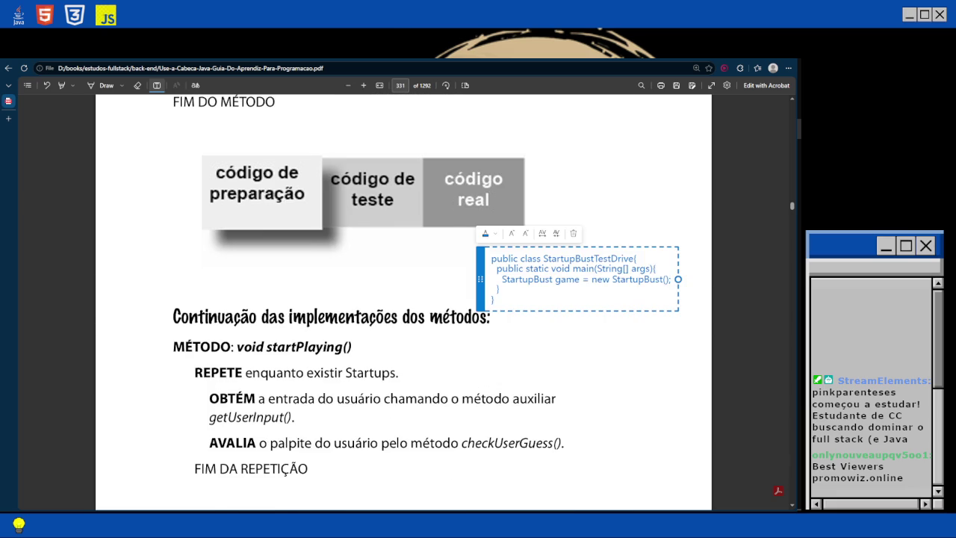
{"action": "scroll", "coordinate": [403, 299], "scroll_direction": "up", "scroll_amount": 2}
{"action": "type", "text": ";"}
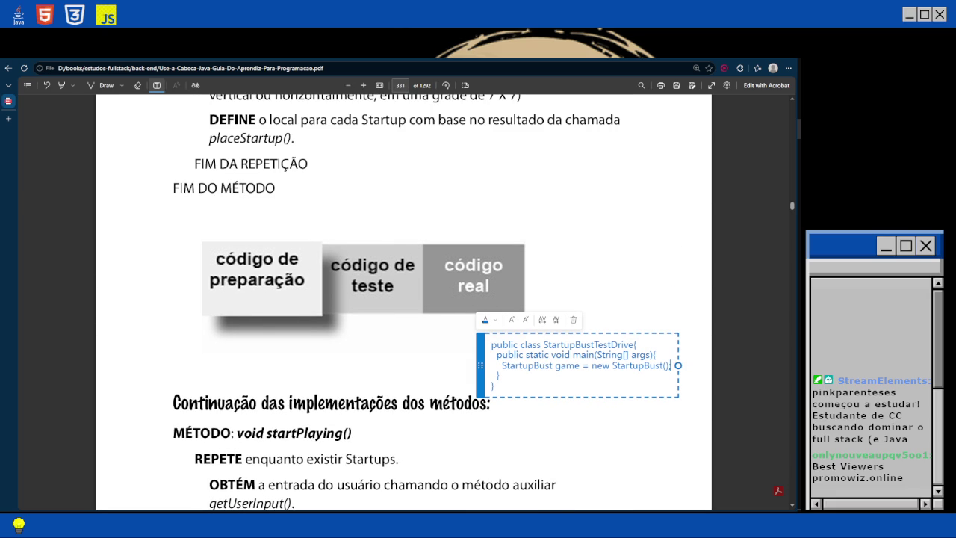
Review the StartupBust pseudocode pages 330–334, then begin selecting the note's code text.
{"action": "scroll", "coordinate": [404, 299], "scroll_direction": "down", "scroll_amount": 10}
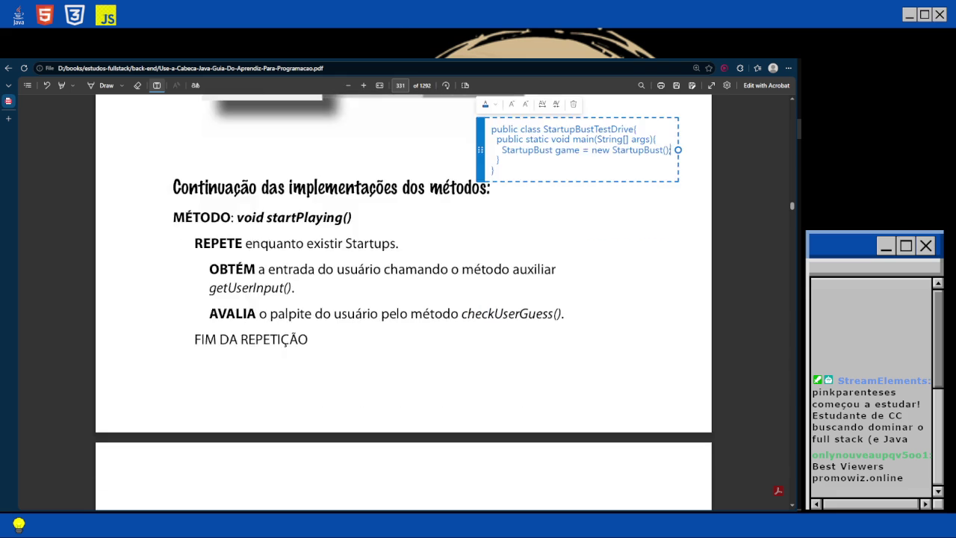
{"action": "scroll", "coordinate": [403, 299], "scroll_direction": "down", "scroll_amount": 2}
{"action": "scroll", "coordinate": [403, 299], "scroll_direction": "down", "scroll_amount": 5}
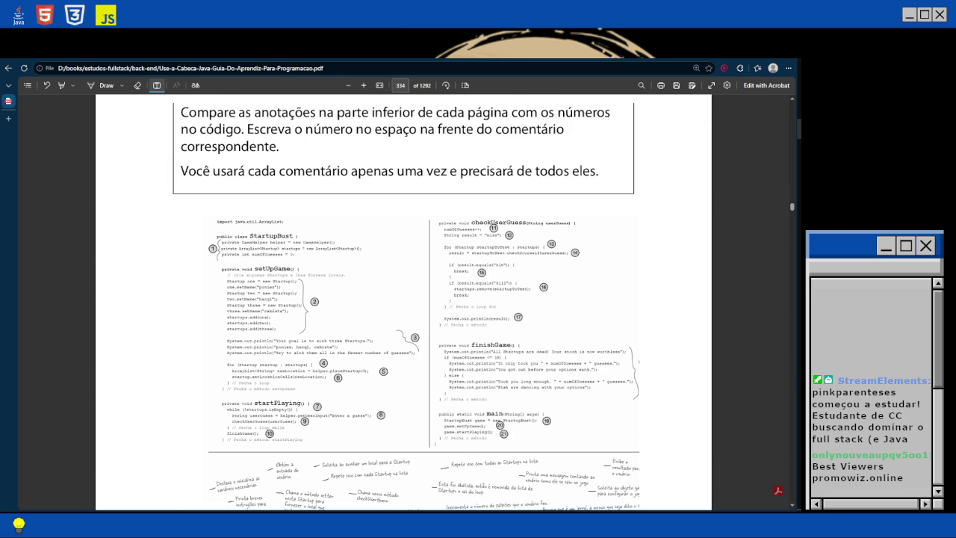
{"action": "scroll", "coordinate": [403, 298], "scroll_direction": "up", "scroll_amount": 2}
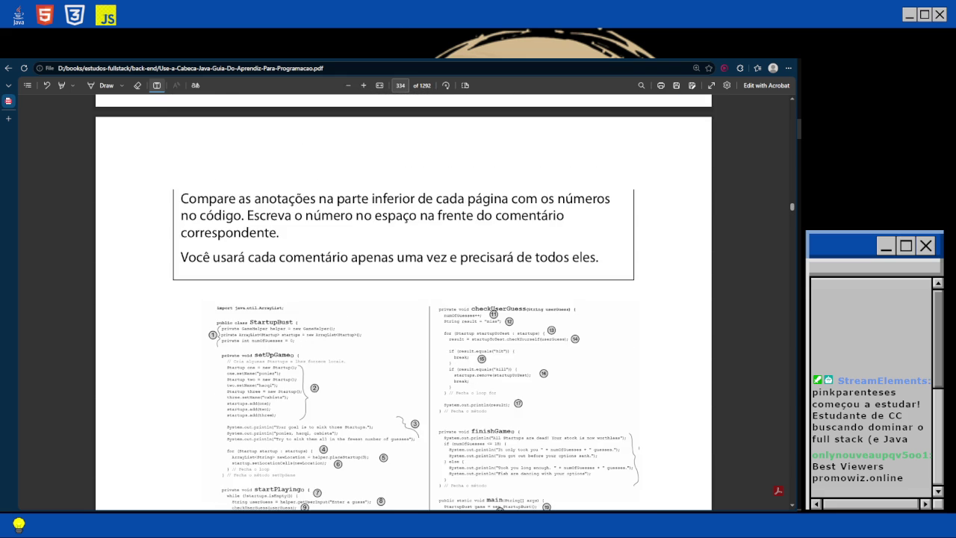
{"action": "scroll", "coordinate": [403, 299], "scroll_direction": "down", "scroll_amount": 4}
{"action": "scroll", "coordinate": [404, 299], "scroll_direction": "down", "scroll_amount": 3}
{"action": "scroll", "coordinate": [403, 299], "scroll_direction": "up", "scroll_amount": 3}
{"action": "scroll", "coordinate": [403, 299], "scroll_direction": "up", "scroll_amount": 3}
{"action": "scroll", "coordinate": [404, 298], "scroll_direction": "down", "scroll_amount": 3}
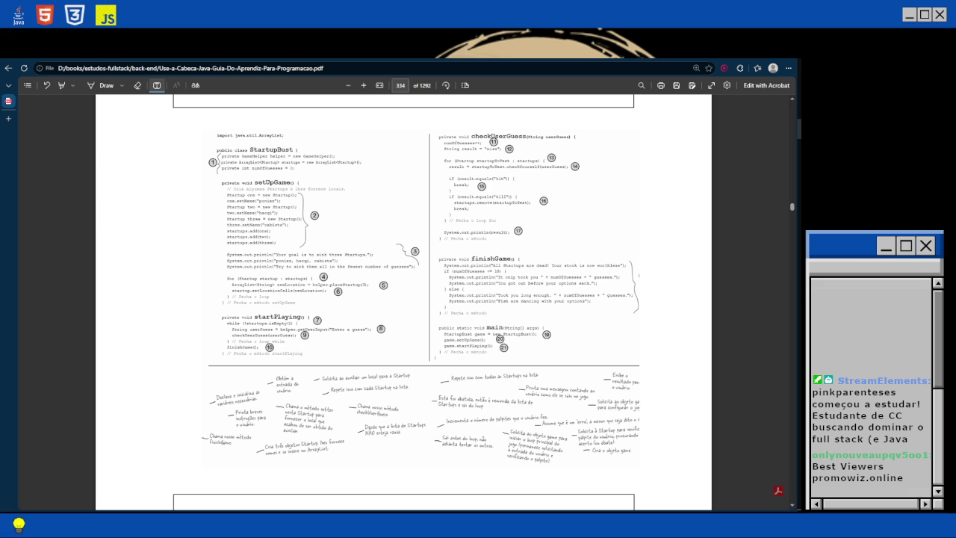
{"action": "scroll", "coordinate": [403, 299], "scroll_direction": "up", "scroll_amount": 20}
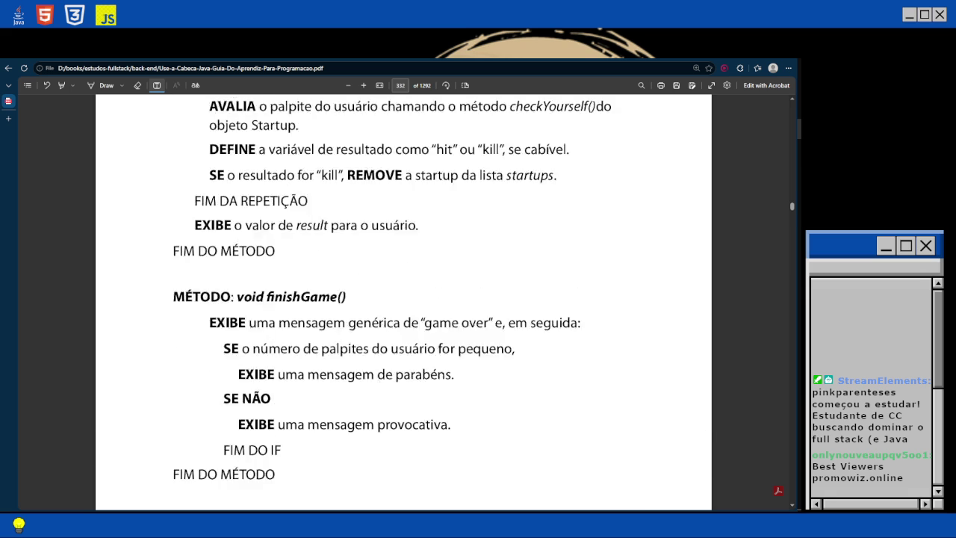
{"action": "scroll", "coordinate": [404, 299], "scroll_direction": "up", "scroll_amount": 5}
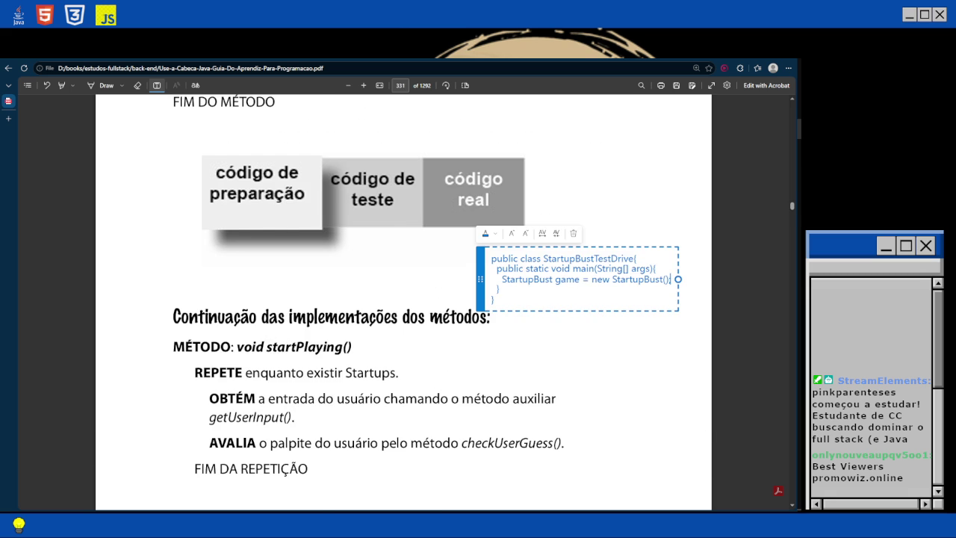
{"action": "scroll", "coordinate": [403, 299], "scroll_direction": "up", "scroll_amount": 2}
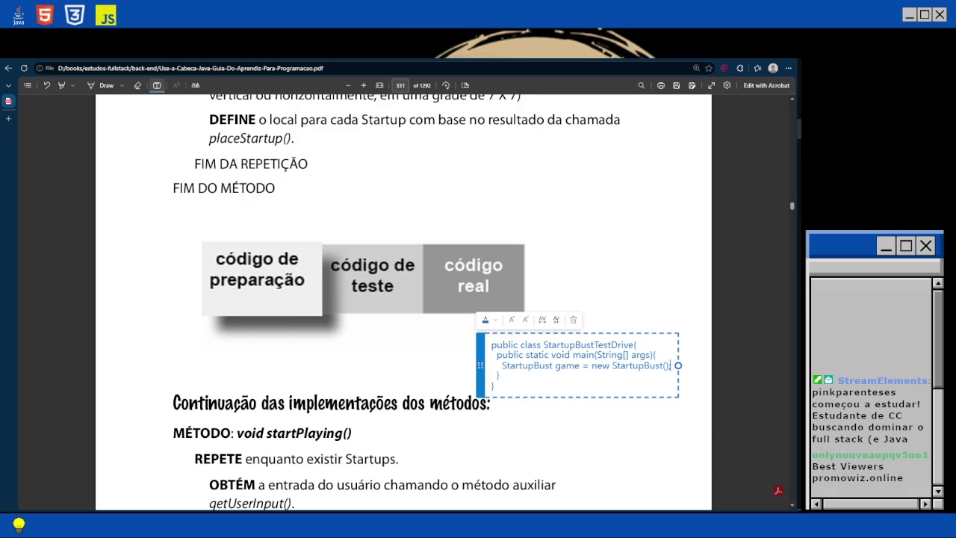
{"action": "type", "text": ";"}
{"action": "key", "text": "shift+Left"}
Delete 'TestDrive{' from the class name so it reads StartupBust.
{"action": "key", "text": "shift+Up"}
{"action": "key", "text": "shift+Home"}
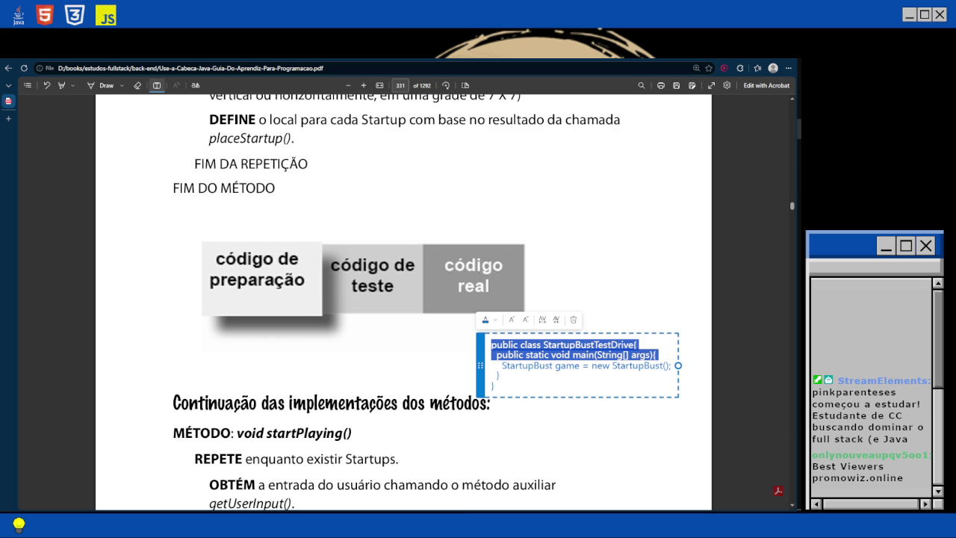
{"action": "left_click", "coordinate": [543, 345]}
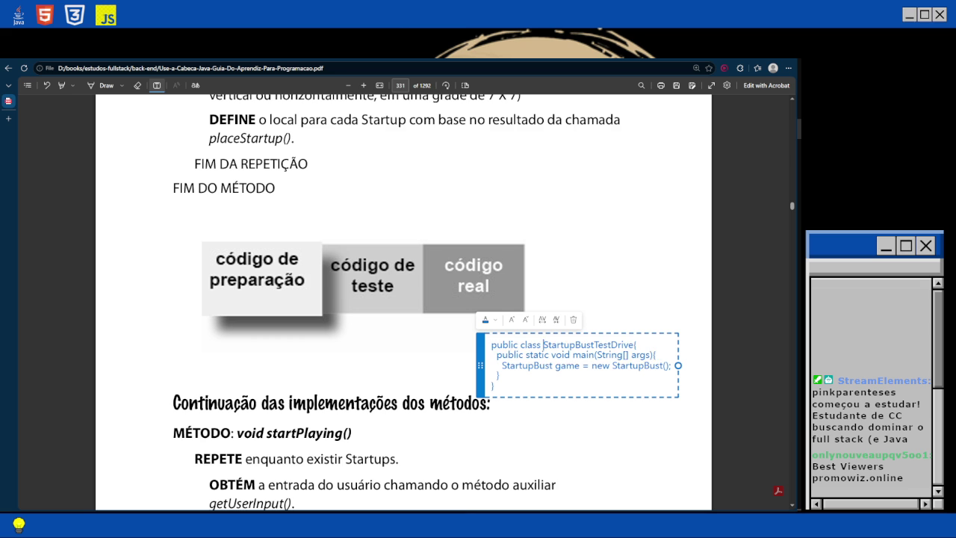
{"action": "left_click_drag", "start_coordinate": [543, 344], "coordinate": [635, 344]}
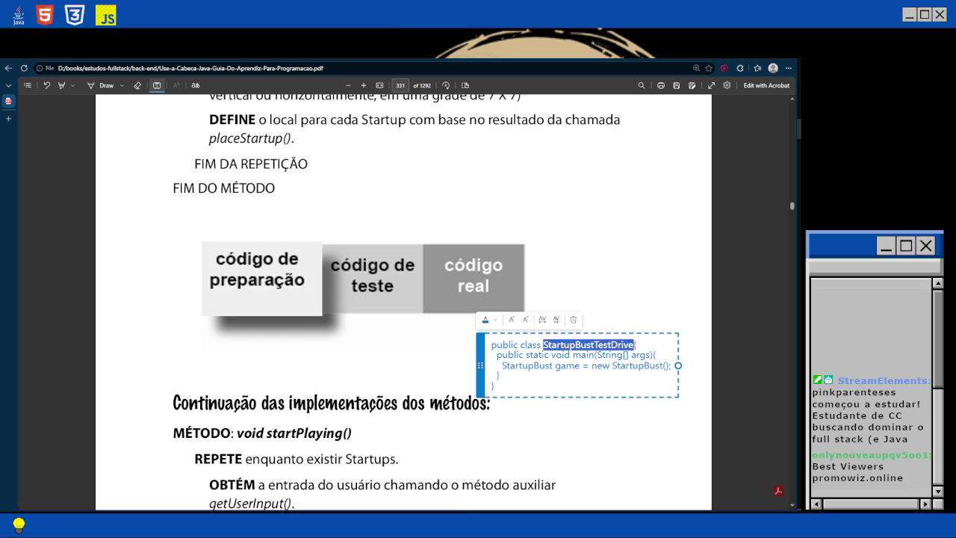
{"action": "left_click", "coordinate": [544, 345]}
{"action": "left_click", "coordinate": [591, 344]}
{"action": "key", "text": "Right"}
{"action": "key", "text": "shift+End"}
{"action": "key", "text": "Delete"}
Reopen the class body with '{' and declare 'int numOfGuesses = 0;'.
{"action": "type", "text": "{"}
{"action": "key", "text": "Return"}
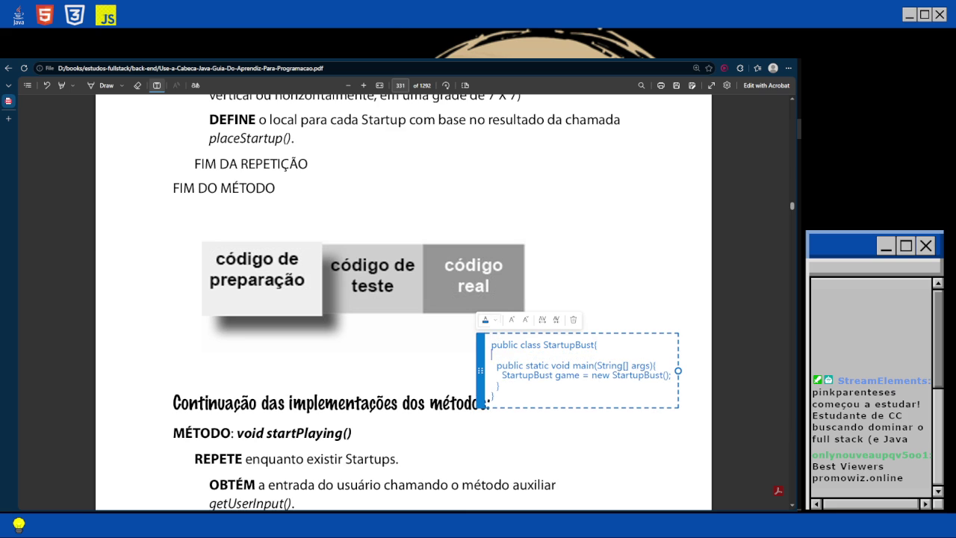
{"action": "type", "text": "int num"}
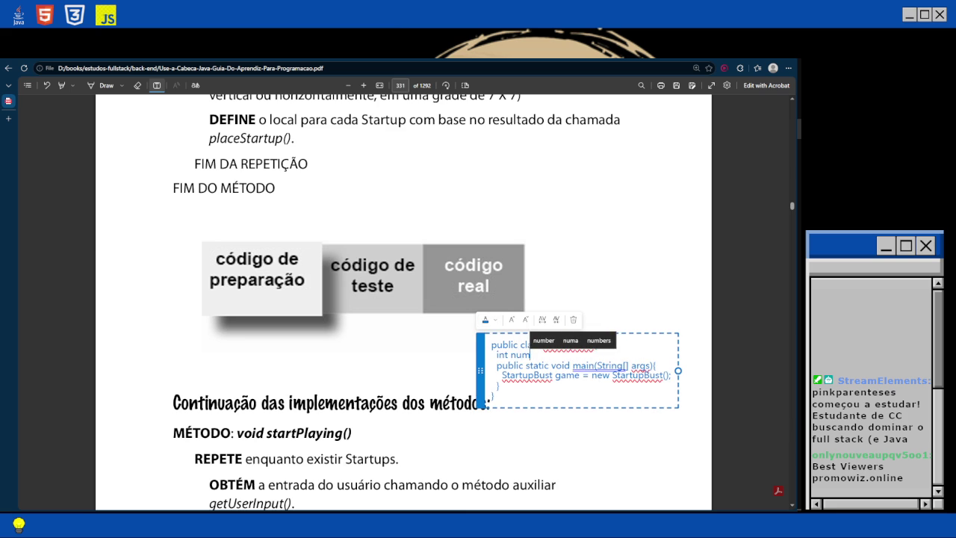
{"action": "type", "text": "OfGuesses = "}
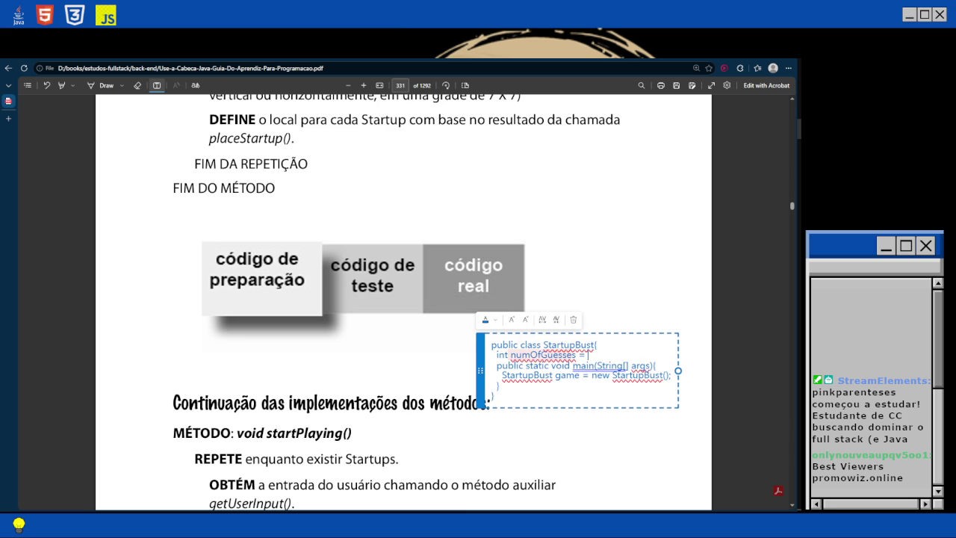
{"action": "type", "text": "0;"}
Scroll from page 330 to page 331 showing the diagram, code note and startPlaying() outline.
{"action": "scroll", "coordinate": [404, 299], "scroll_direction": "down", "scroll_amount": 3}
{"action": "scroll", "coordinate": [403, 299], "scroll_direction": "up", "scroll_amount": 4}
{"action": "scroll", "coordinate": [404, 299], "scroll_direction": "up", "scroll_amount": 4}
{"action": "scroll", "coordinate": [403, 299], "scroll_direction": "up", "scroll_amount": 5}
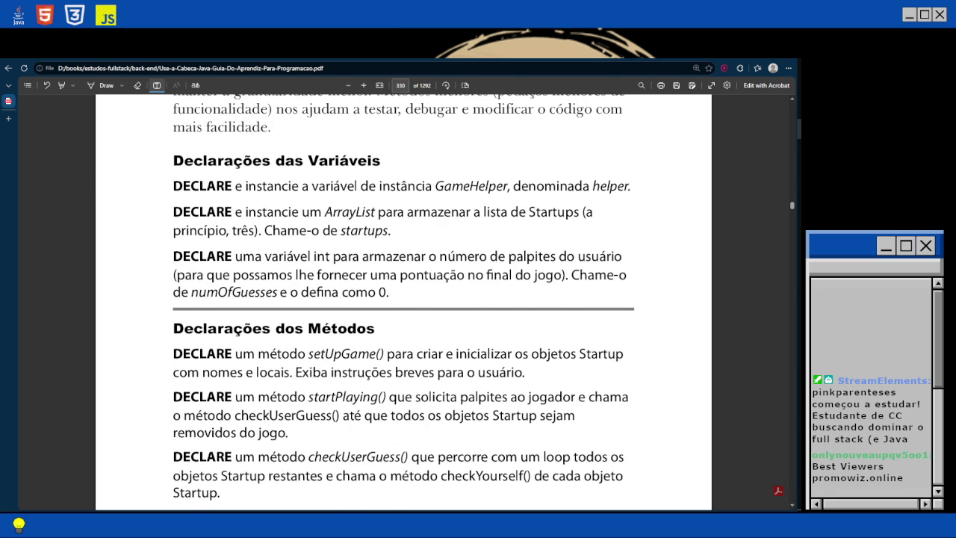
{"action": "scroll", "coordinate": [404, 299], "scroll_direction": "down", "scroll_amount": 3}
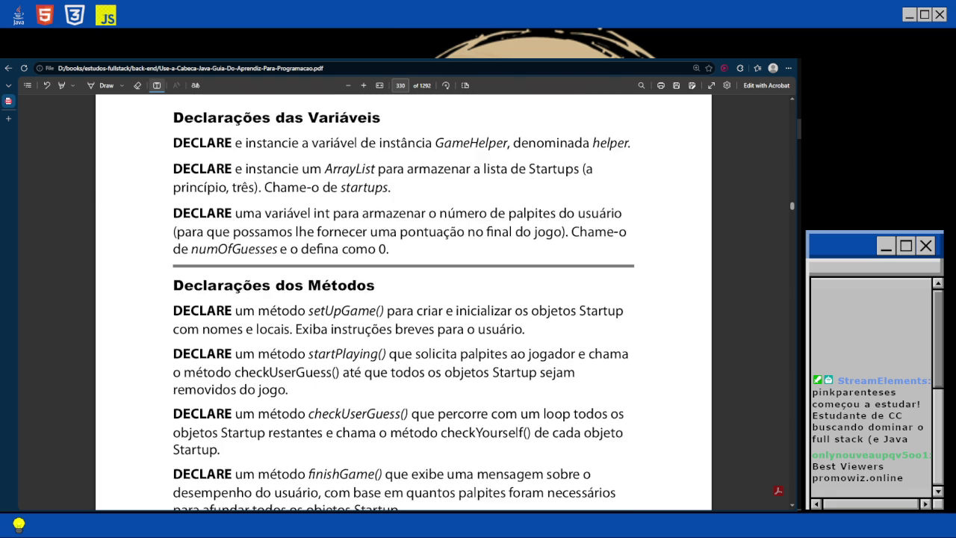
{"action": "scroll", "coordinate": [403, 299], "scroll_direction": "down", "scroll_amount": 10}
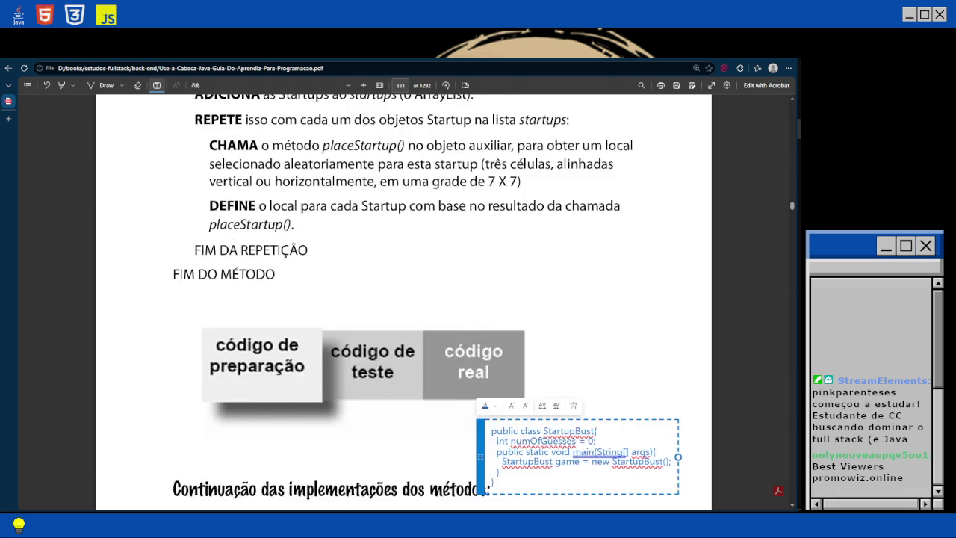
{"action": "scroll", "coordinate": [403, 299], "scroll_direction": "down", "scroll_amount": 1}
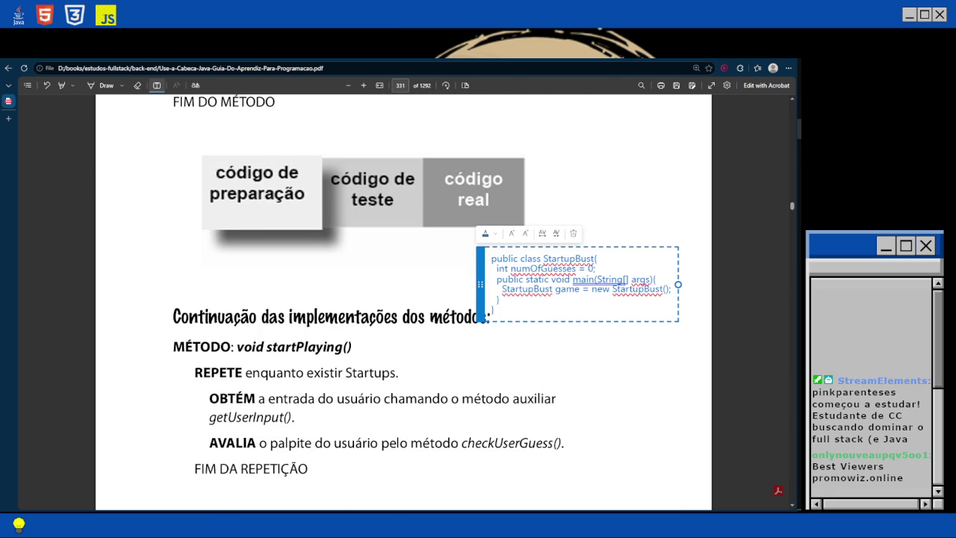
In Notepad3, delete the commented-out SimpleStartup line and its leftover empty line.
{"action": "key", "text": "alt+Tab"}
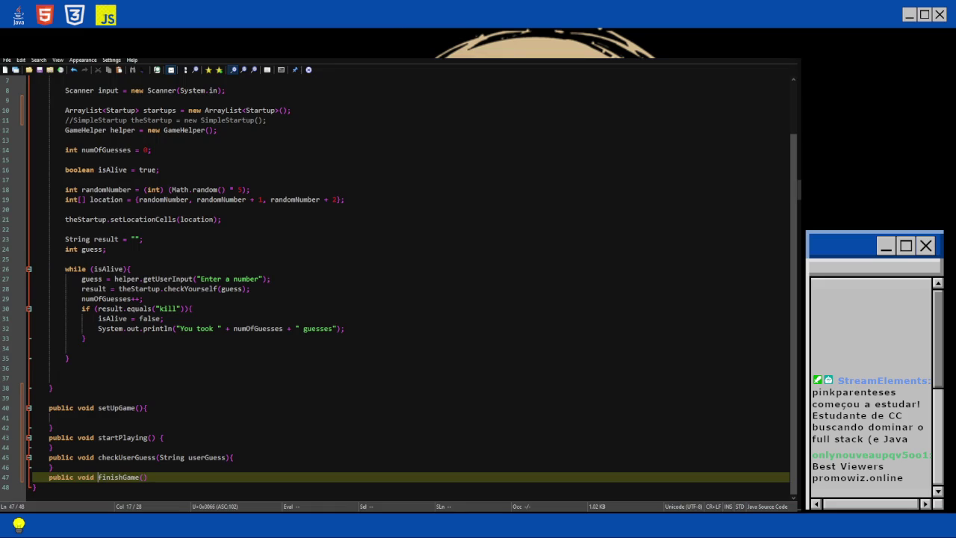
{"action": "scroll", "coordinate": [411, 284], "scroll_direction": "up", "scroll_amount": 2}
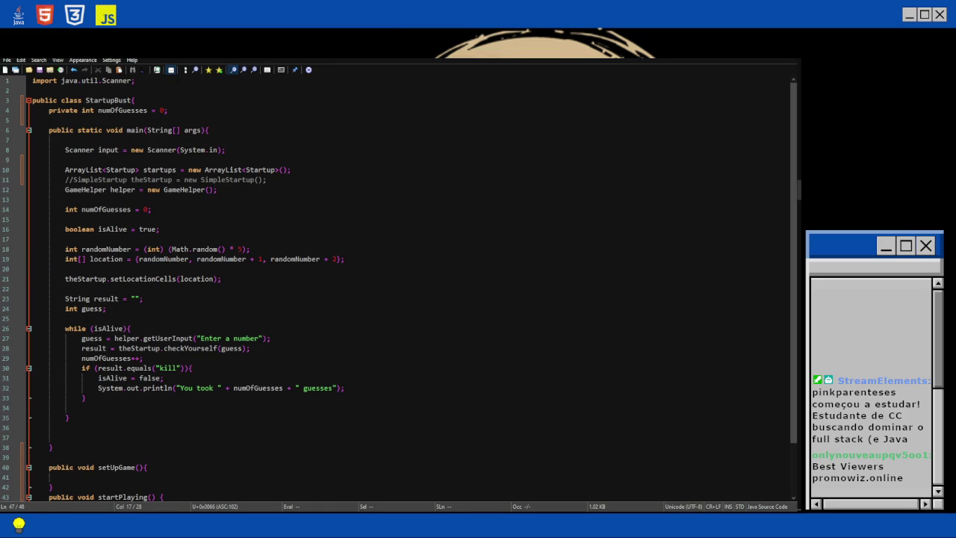
{"action": "left_click", "coordinate": [65, 179]}
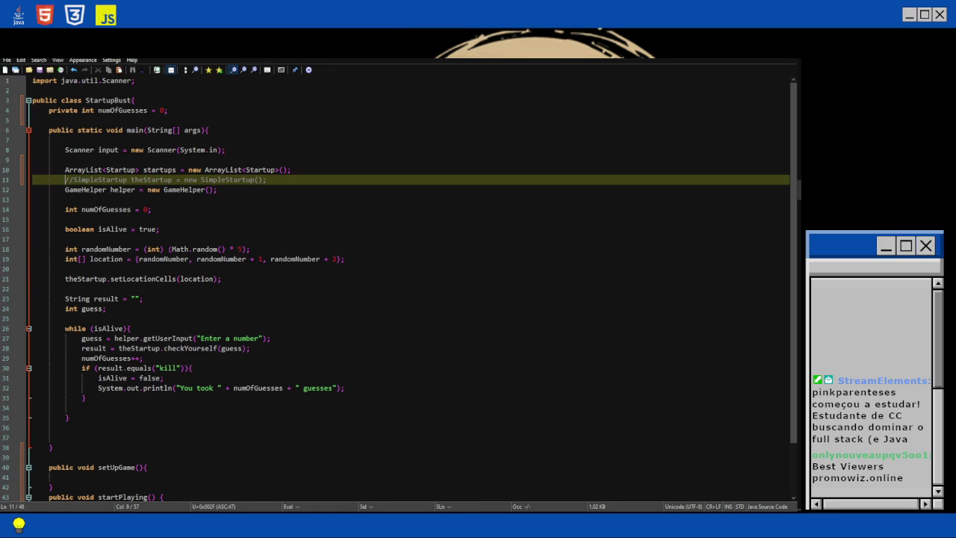
{"action": "key", "text": "shift+End"}
{"action": "key", "text": "BackSpace"}
{"action": "key", "text": "BackSpace"}
{"action": "key", "text": "BackSpace"}
{"action": "key", "text": "BackSpace"}
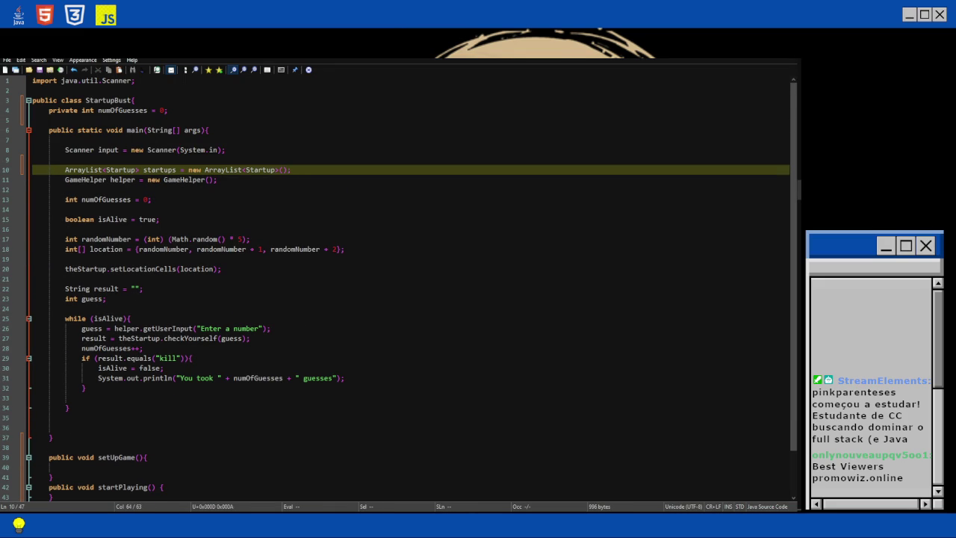
{"action": "key", "text": "Up"}
Add a blank line after the ArrayList declaration, select the local numOfGuesses line, and return to the PDF.
{"action": "left_click", "coordinate": [290, 170]}
{"action": "key", "text": "Return"}
{"action": "key", "text": "Down"}
{"action": "key", "text": "Down"}
{"action": "key", "text": "Down"}
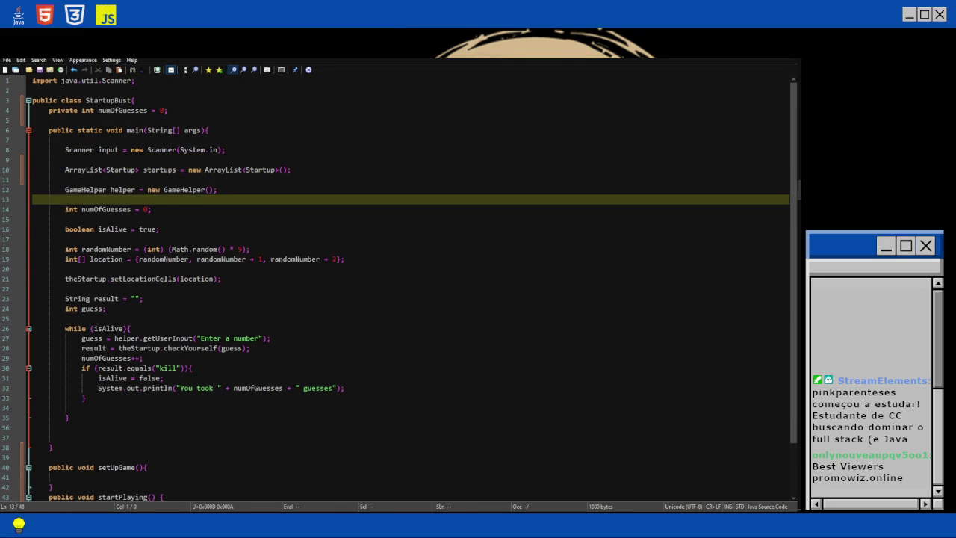
{"action": "key", "text": "shift+End"}
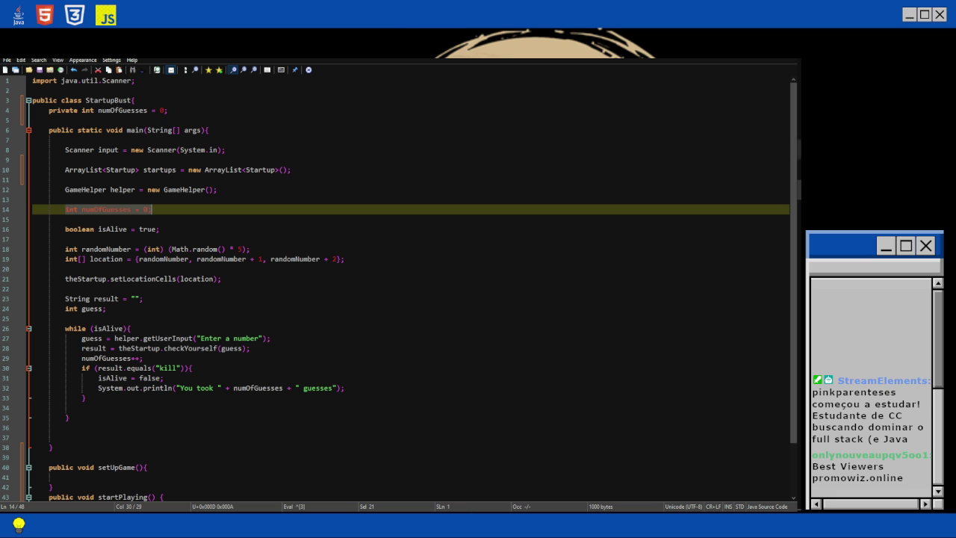
{"action": "key", "text": "alt+Tab"}
{"action": "scroll", "coordinate": [403, 299], "scroll_direction": "down", "scroll_amount": 3}
Check the numbered-code exercise on page 334, then scroll back up to page 330.
{"action": "scroll", "coordinate": [404, 299], "scroll_direction": "down", "scroll_amount": 20}
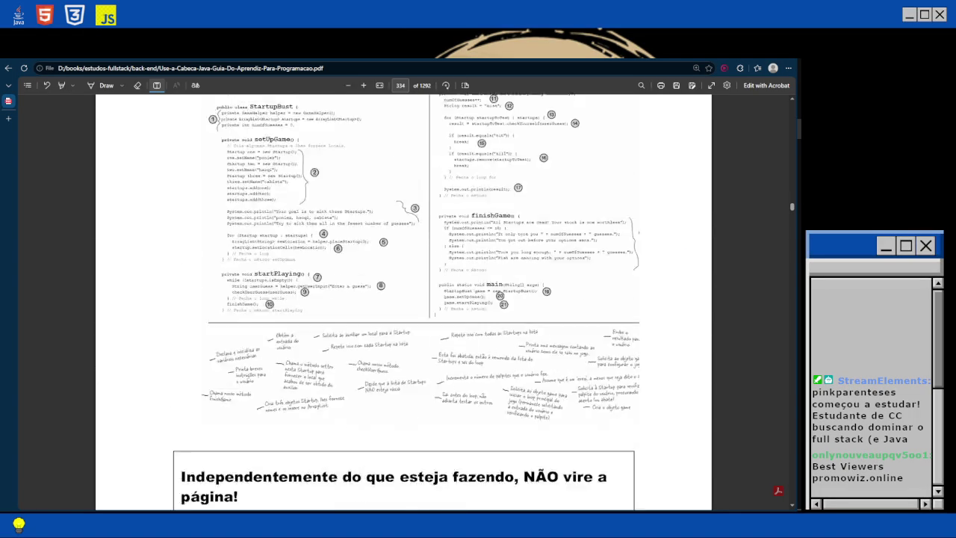
{"action": "scroll", "coordinate": [403, 299], "scroll_direction": "up", "scroll_amount": 3}
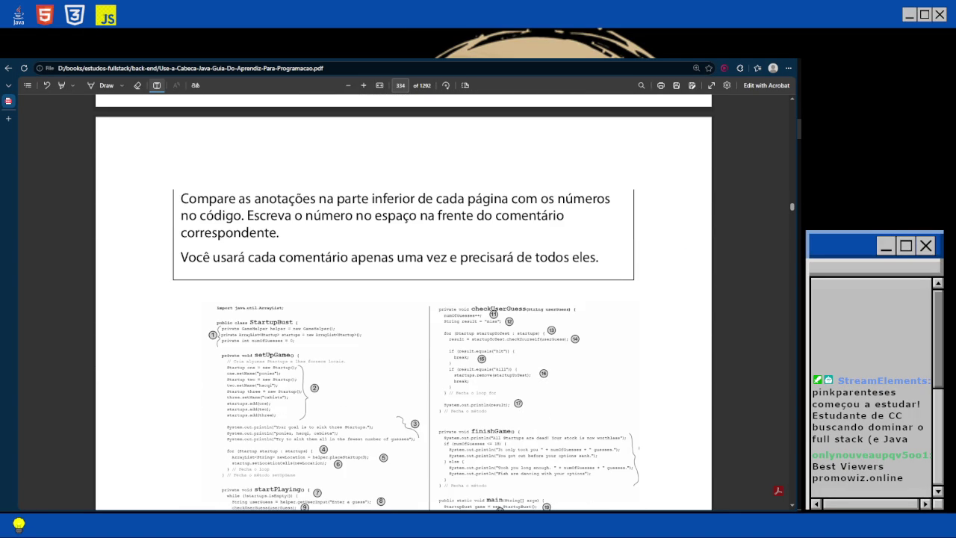
{"action": "scroll", "coordinate": [403, 299], "scroll_direction": "up", "scroll_amount": 6}
{"action": "scroll", "coordinate": [403, 299], "scroll_direction": "up", "scroll_amount": 20}
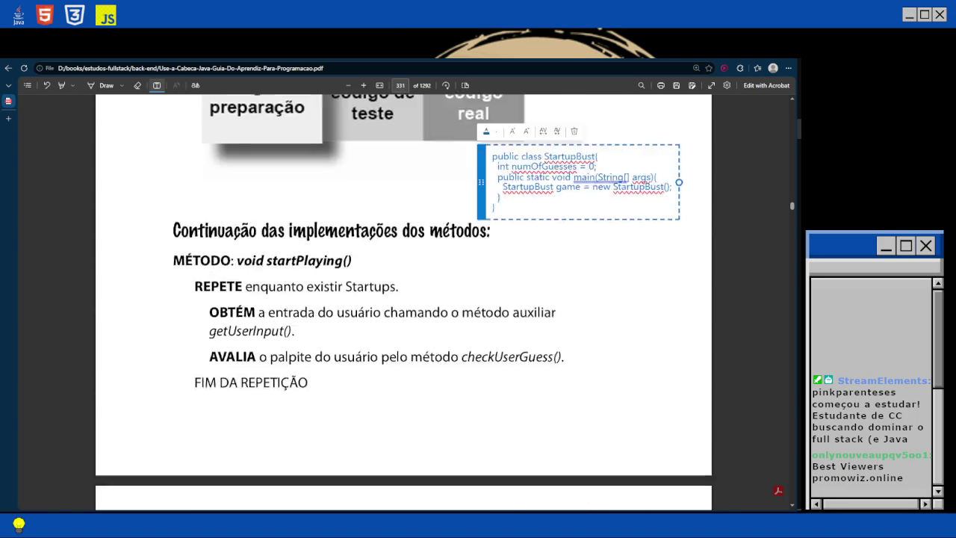
{"action": "scroll", "coordinate": [404, 299], "scroll_direction": "up", "scroll_amount": 2}
{"action": "scroll", "coordinate": [404, 298], "scroll_direction": "up", "scroll_amount": 10}
{"action": "scroll", "coordinate": [403, 299], "scroll_direction": "up", "scroll_amount": 2}
{"action": "scroll", "coordinate": [404, 299], "scroll_direction": "up", "scroll_amount": 8}
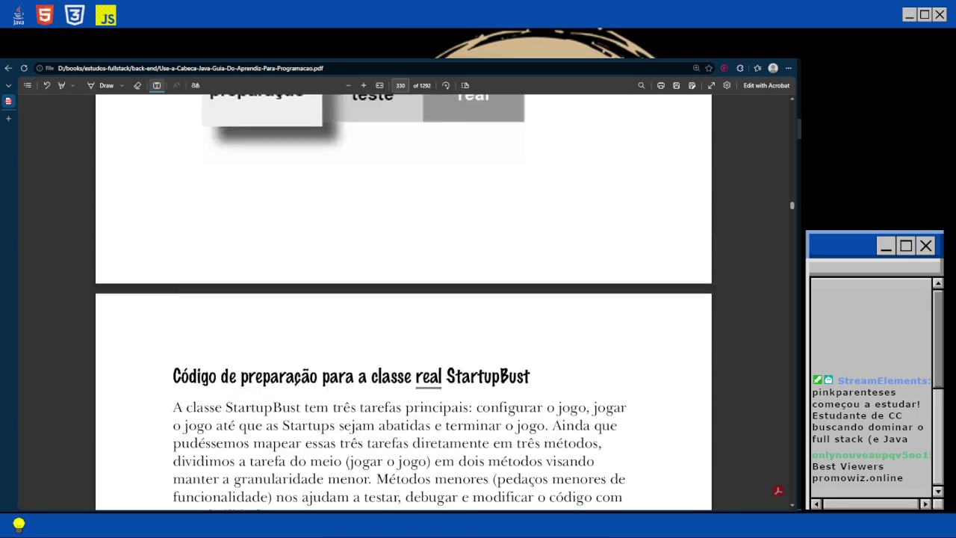
{"action": "scroll", "coordinate": [404, 299], "scroll_direction": "down", "scroll_amount": 5}
{"action": "scroll", "coordinate": [404, 299], "scroll_direction": "down", "scroll_amount": 1}
Add an 'import java.util.ArrayList' line below the Scanner import.
{"action": "key", "text": "alt+Tab"}
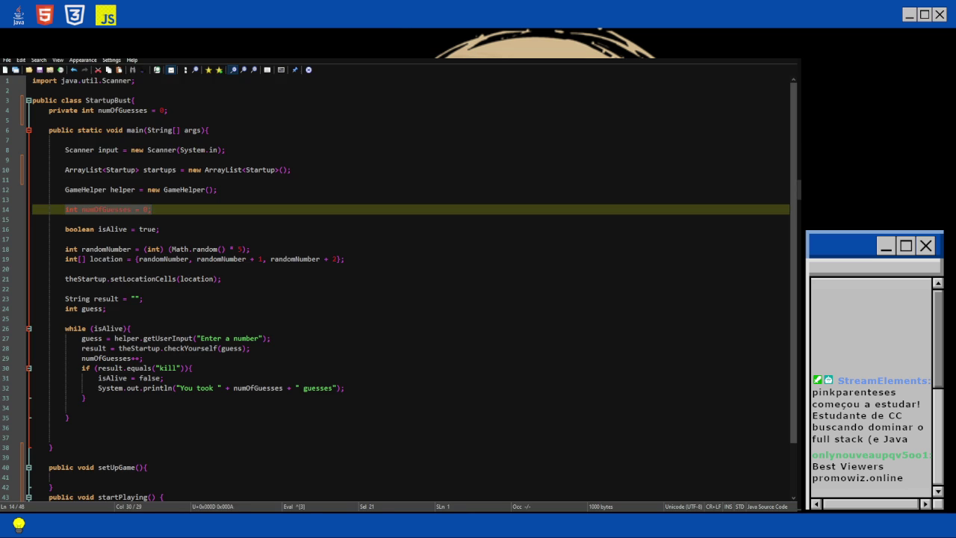
{"action": "left_click", "coordinate": [89, 80]}
{"action": "key", "text": "End"}
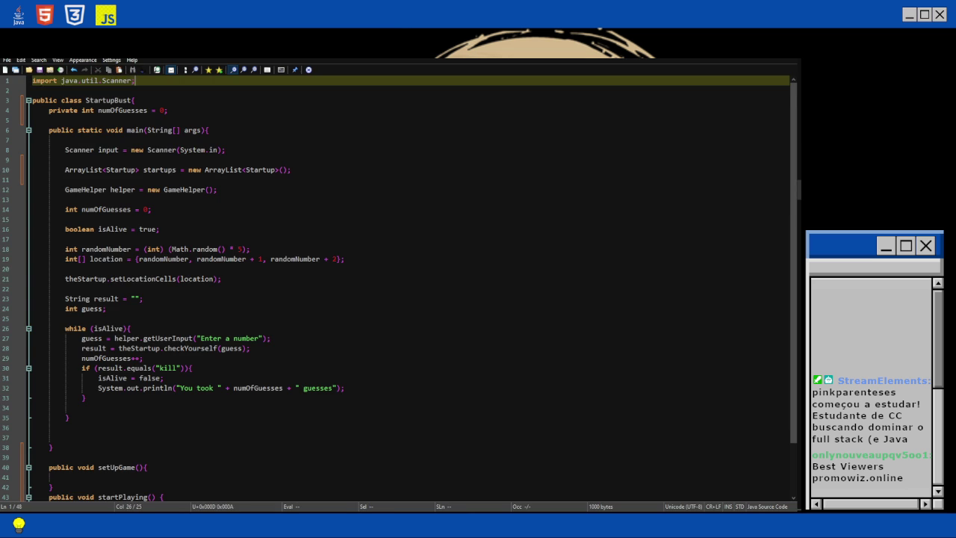
{"action": "key", "text": "Return"}
{"action": "type", "text": "import java.util.Scanner;"}
{"action": "key", "text": "ctrl+shift+Left"}
{"action": "type", "text": "ArrayList"}
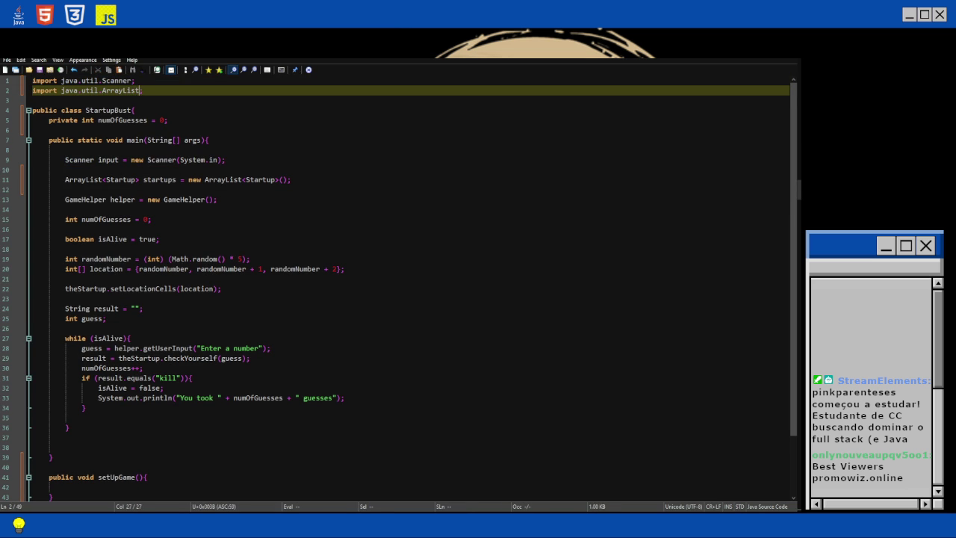
Delete the local 'int numOfGuesses = 0;' declaration from main.
{"action": "left_click", "coordinate": [152, 219]}
{"action": "key", "text": "shift+Home"}
{"action": "key", "text": "BackSpace"}
{"action": "key", "text": "BackSpace"}
{"action": "key", "text": "BackSpace"}
{"action": "key", "text": "BackSpace"}
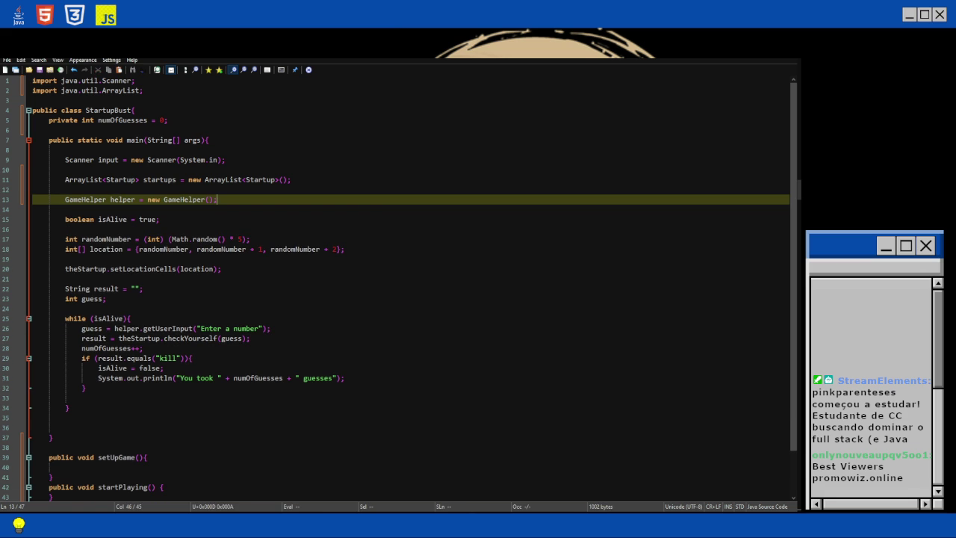
Add an opening brace and a new line after the finishGame() header.
{"action": "scroll", "coordinate": [399, 290], "scroll_direction": "down", "scroll_amount": 2}
{"action": "left_click", "coordinate": [148, 477]}
{"action": "type", "text": "{"}
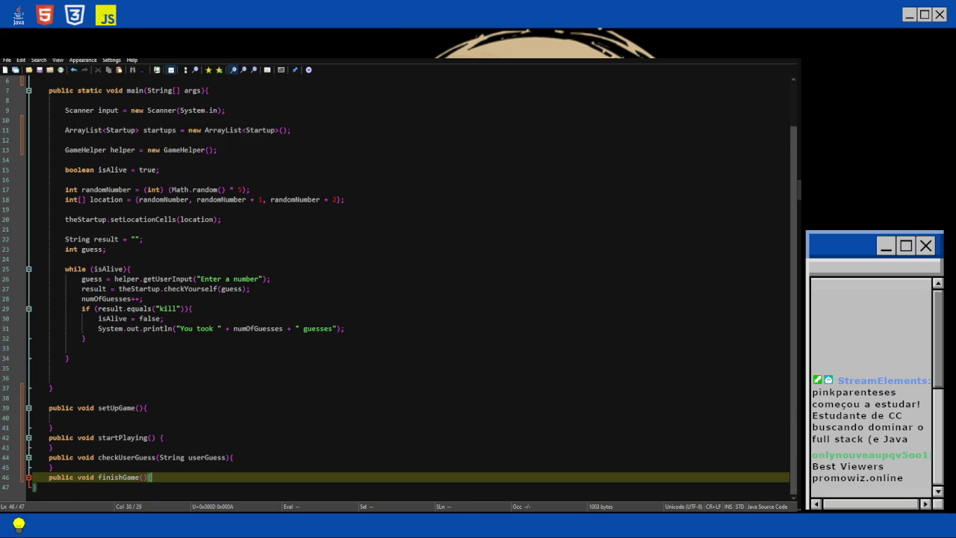
{"action": "key", "text": "Return"}
{"action": "key", "text": "Up"}
{"action": "key", "text": "Up"}
{"action": "key", "text": "Up"}
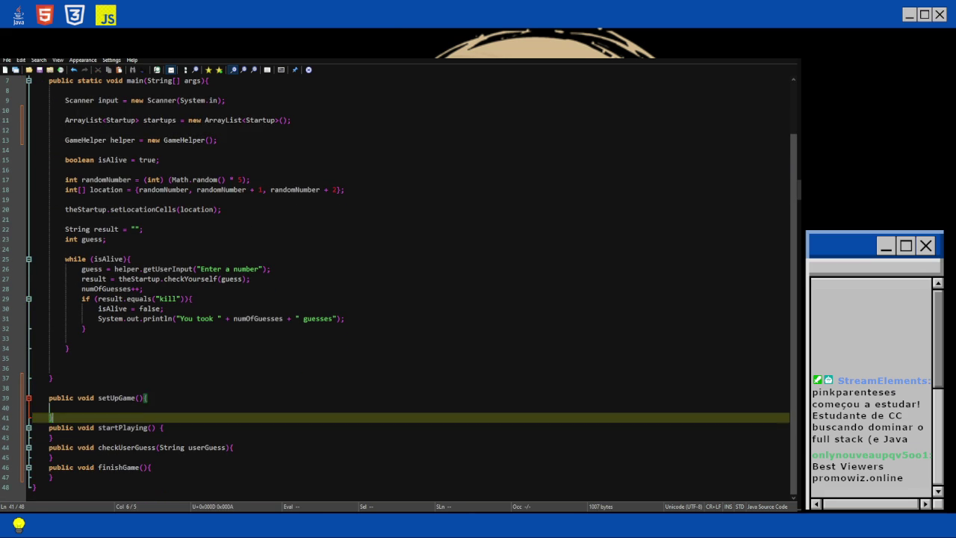
{"action": "key", "text": "Tab"}
{"action": "key", "text": "BackSpace"}
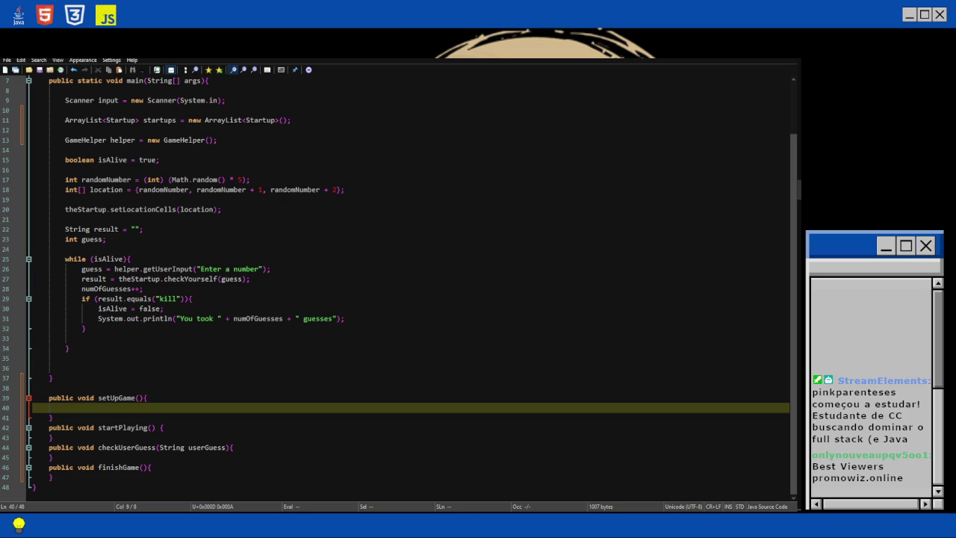
{"action": "scroll", "coordinate": [399, 288], "scroll_direction": "up", "scroll_amount": 2}
{"action": "scroll", "coordinate": [399, 288], "scroll_direction": "down", "scroll_amount": 2}
{"action": "scroll", "coordinate": [410, 284], "scroll_direction": "up", "scroll_amount": 2}
{"action": "scroll", "coordinate": [411, 284], "scroll_direction": "down", "scroll_amount": 2}
{"action": "scroll", "coordinate": [410, 284], "scroll_direction": "up", "scroll_amount": 2}
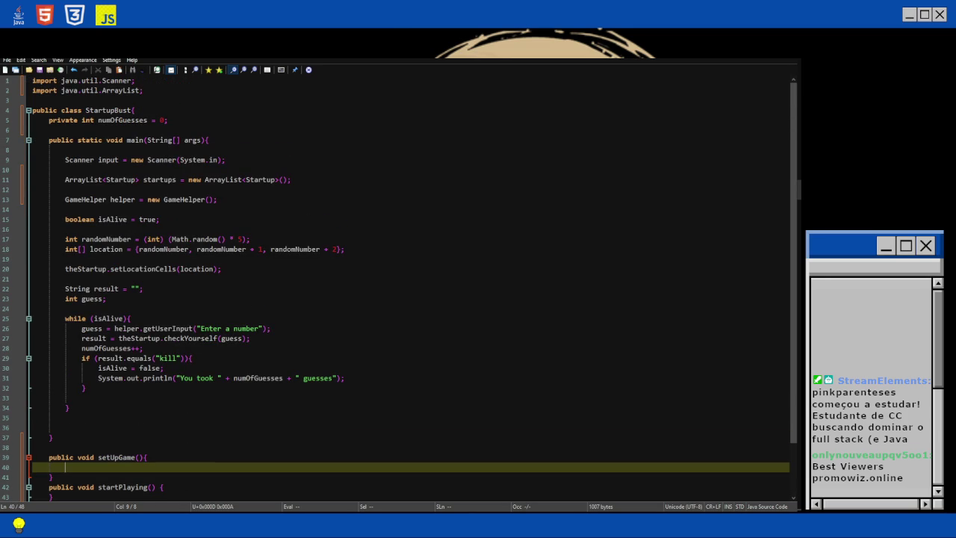
Draw blue check marks beside each implemented declaration on page 330, moving on to page 331.
{"action": "key", "text": "alt+Tab"}
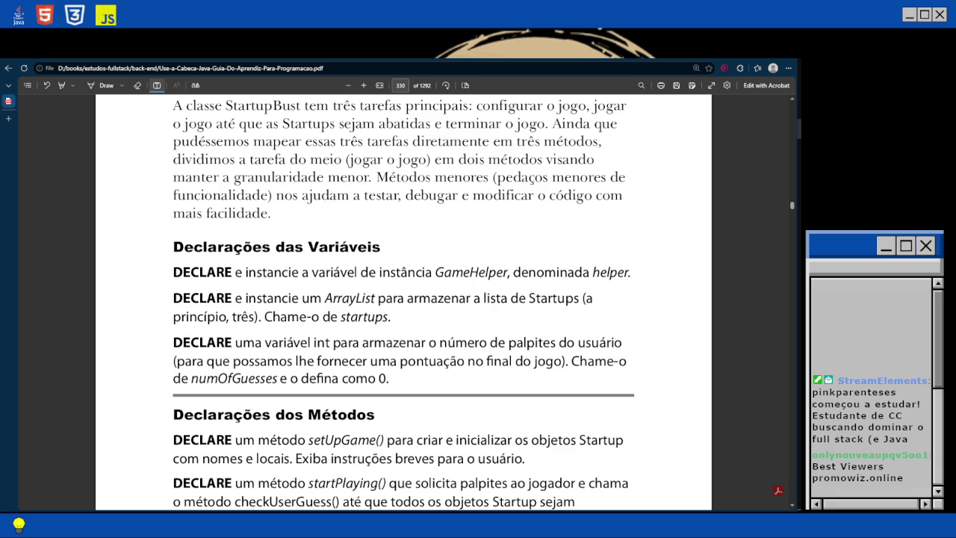
{"action": "left_click_drag", "start_coordinate": [635, 284], "coordinate": [654, 259]}
{"action": "left_click_drag", "start_coordinate": [398, 332], "coordinate": [417, 311]}
{"action": "left_click_drag", "start_coordinate": [409, 385], "coordinate": [434, 364]}
{"action": "scroll", "coordinate": [434, 364], "scroll_direction": "down", "scroll_amount": 2}
{"action": "scroll", "coordinate": [567, 298], "scroll_direction": "down", "scroll_amount": 1}
{"action": "left_click_drag", "start_coordinate": [554, 295], "coordinate": [588, 263]}
{"action": "left_click_drag", "start_coordinate": [335, 353], "coordinate": [357, 339]}
{"action": "left_click_drag", "start_coordinate": [287, 414], "coordinate": [323, 387]}
{"action": "scroll", "coordinate": [323, 387], "scroll_direction": "down", "scroll_amount": 2}
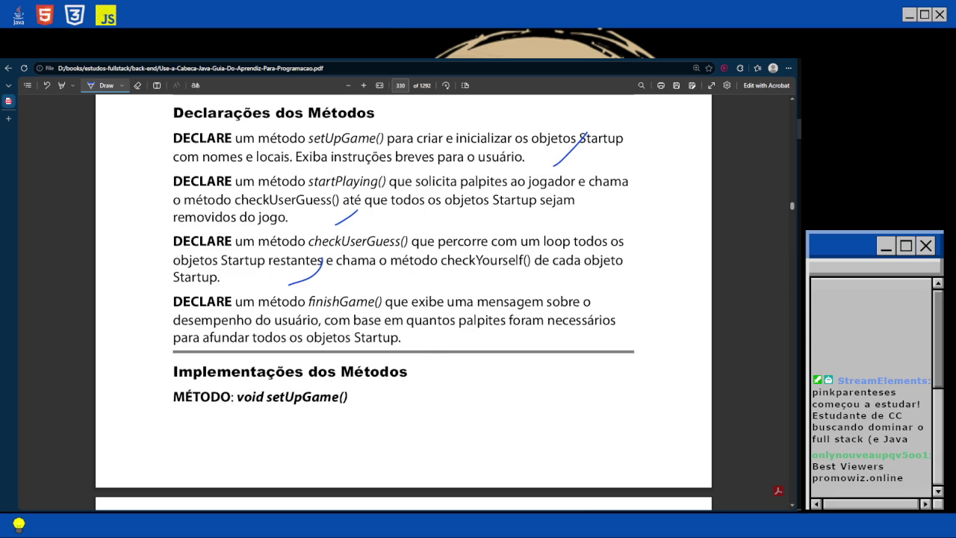
{"action": "left_click_drag", "start_coordinate": [427, 365], "coordinate": [446, 296]}
{"action": "scroll", "coordinate": [446, 296], "scroll_direction": "down", "scroll_amount": 3}
{"action": "scroll", "coordinate": [403, 299], "scroll_direction": "down", "scroll_amount": 2}
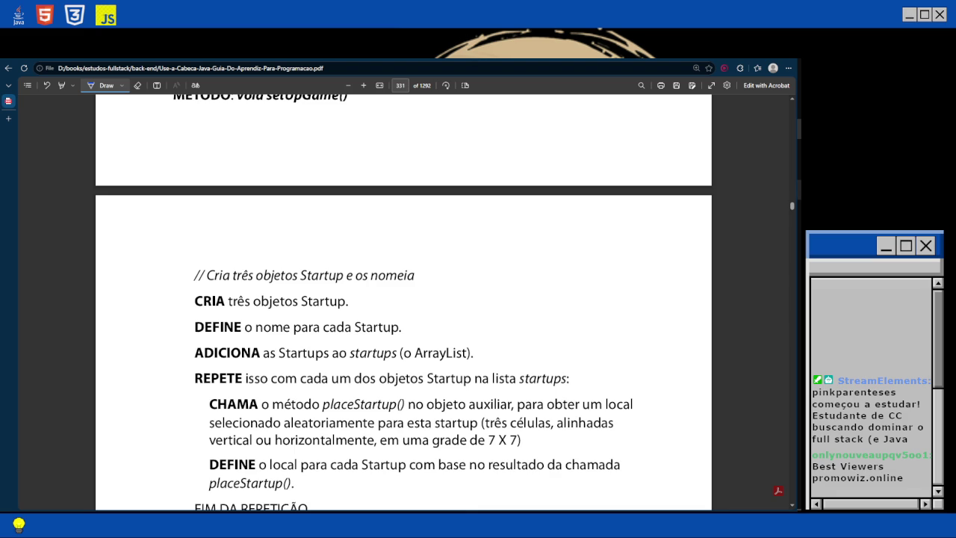
Write an empty 'for (int i = 0; i < 3; i++){ }' loop with an indented blank line in setUpGame().
{"action": "key", "text": "alt+Tab"}
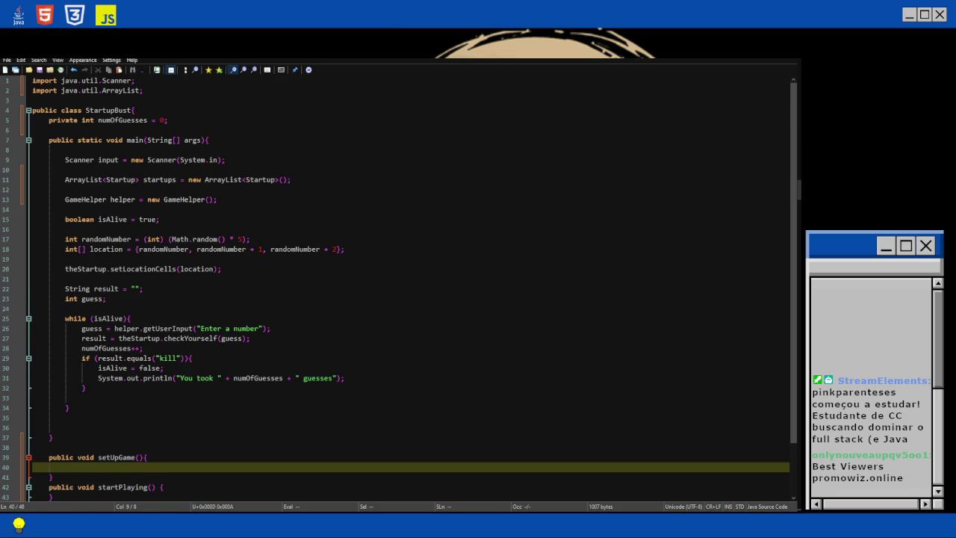
{"action": "scroll", "coordinate": [411, 291], "scroll_direction": "down", "scroll_amount": 1}
{"action": "type", "text": "for "}
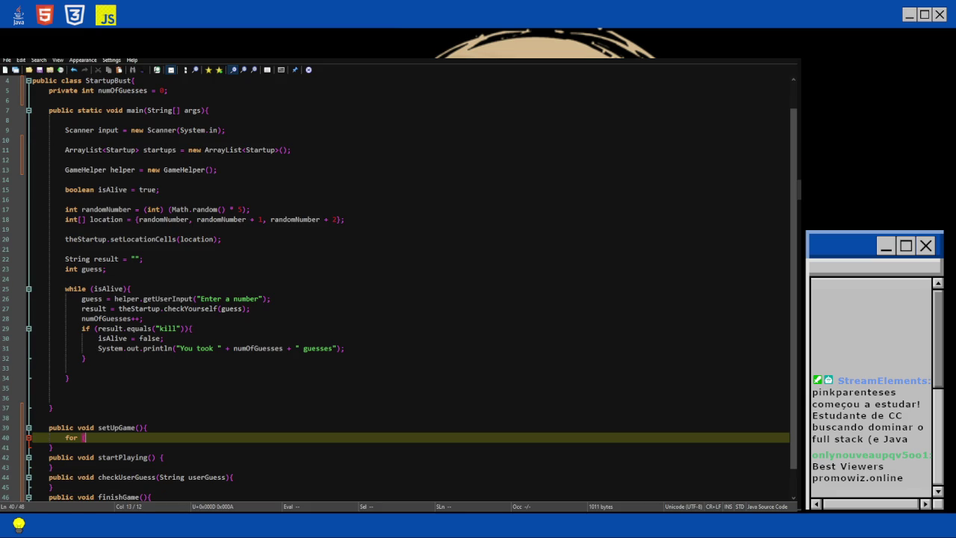
{"action": "type", "text": "(int i = "}
{"action": "type", "text": "0; i < 3; i++"}
{"action": "type", "text": "){"}
{"action": "key", "text": "Return"}
{"action": "type", "text": "}"}
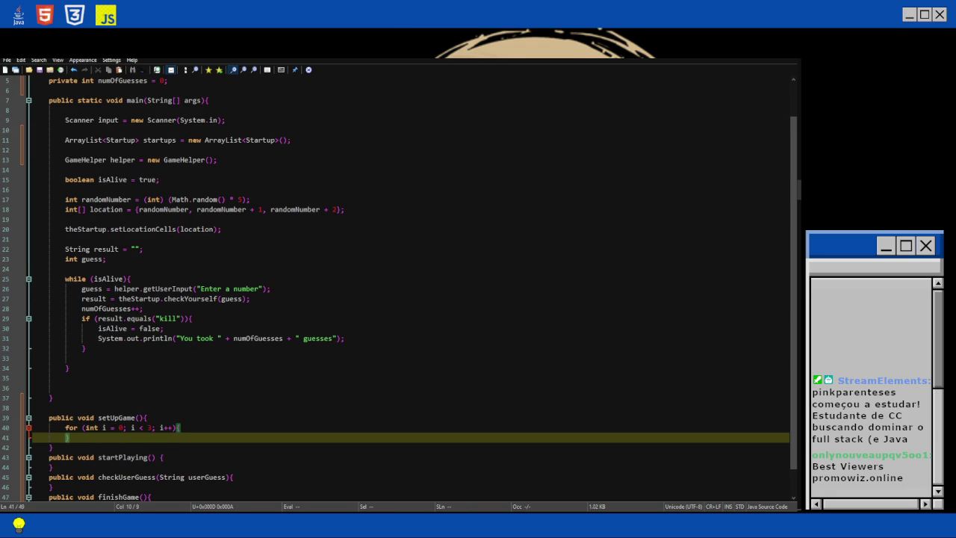
{"action": "scroll", "coordinate": [411, 291], "scroll_direction": "down", "scroll_amount": 1}
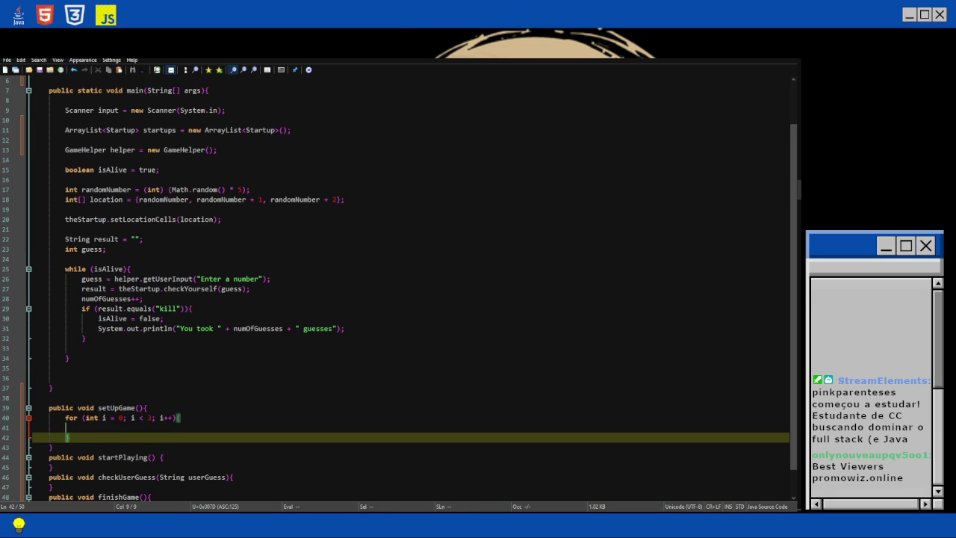
{"action": "key", "text": "Left"}
{"action": "key", "text": "Return"}
{"action": "key", "text": "Up"}
{"action": "key", "text": "Tab"}
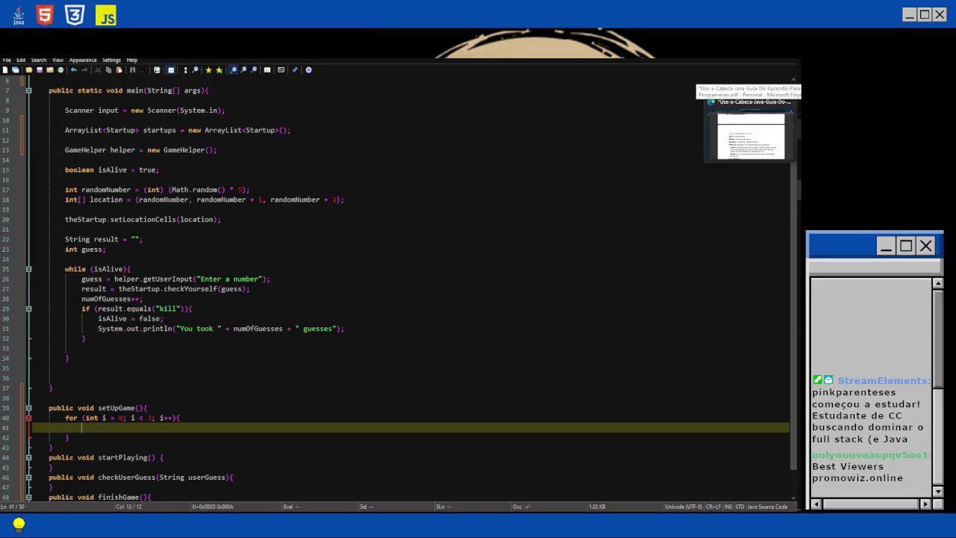
{"action": "left_click", "coordinate": [751, 136]}
{"action": "scroll", "coordinate": [405, 303], "scroll_direction": "down", "scroll_amount": 1}
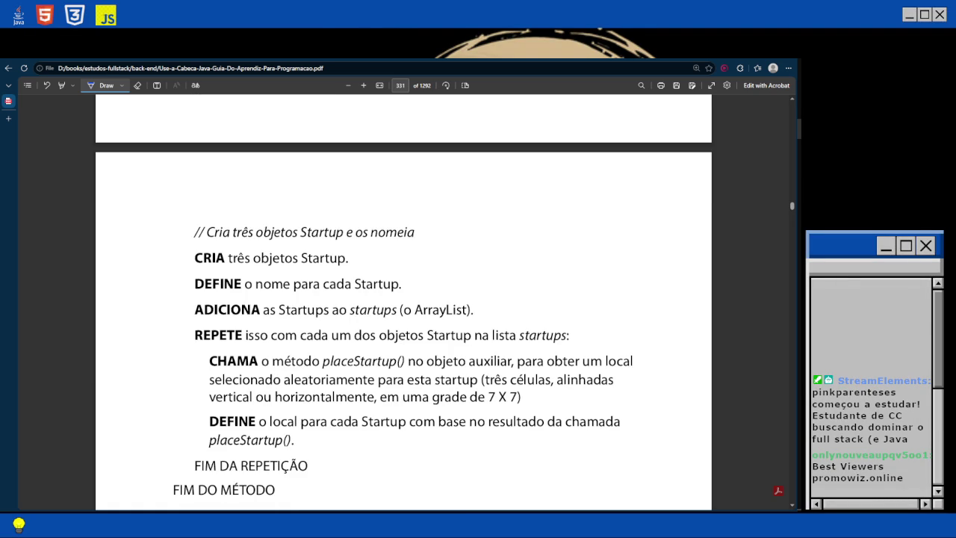
{"action": "mouse_move", "coordinate": [799, 170]}
{"action": "key", "text": "alt+Tab"}
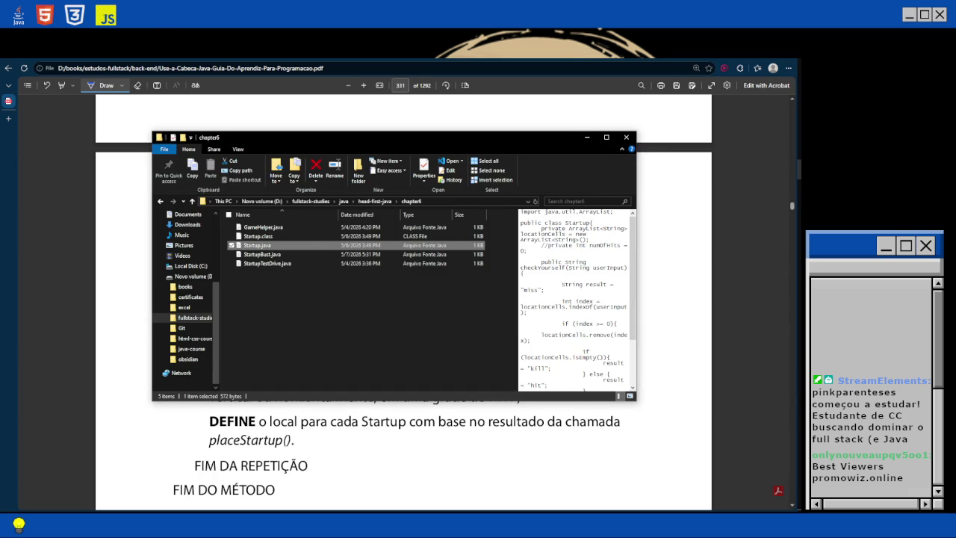
Open Startup.java from the chapter6 folder with Edit, launching it in Notepad3.
{"action": "left_click_drag", "start_coordinate": [637, 261], "coordinate": [643, 261]}
{"action": "scroll", "coordinate": [575, 299], "scroll_direction": "down", "scroll_amount": 2}
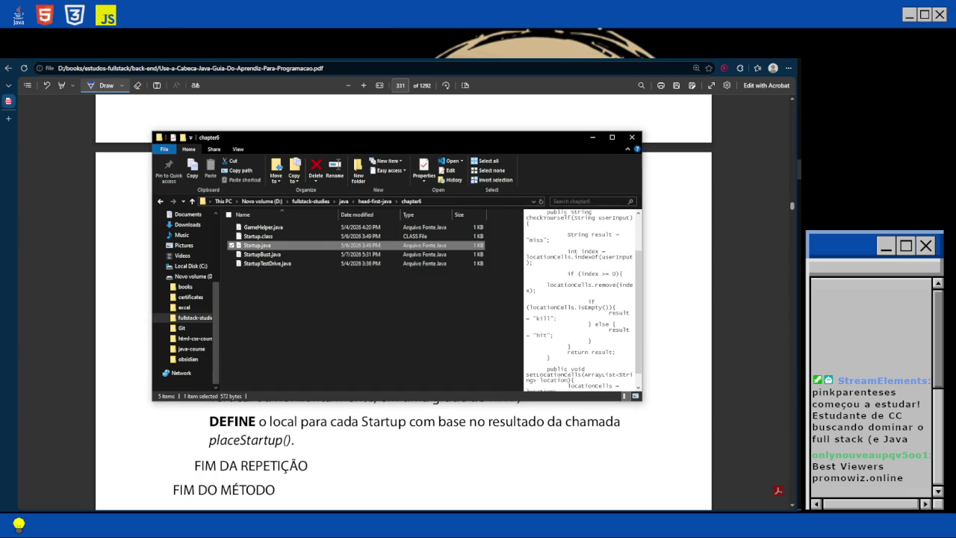
{"action": "scroll", "coordinate": [583, 299], "scroll_direction": "up", "scroll_amount": 2}
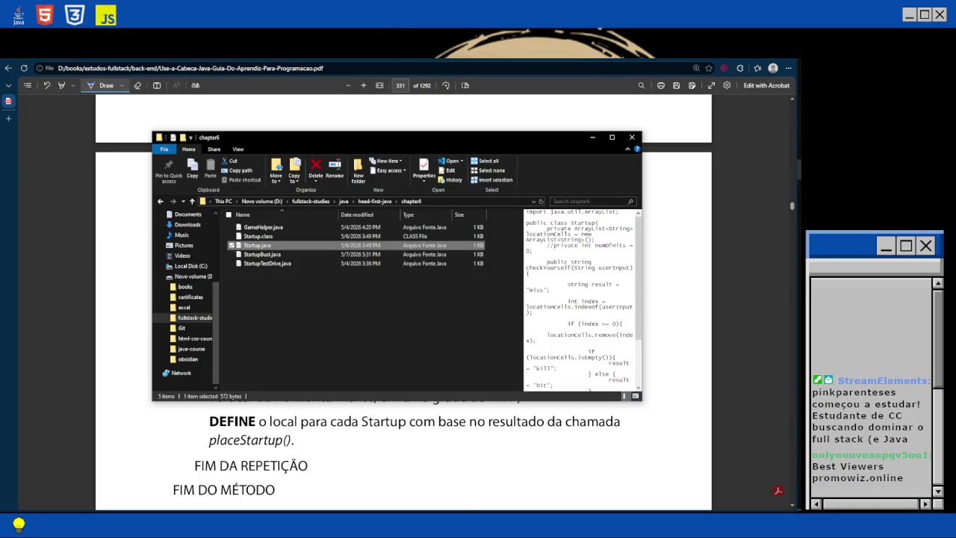
{"action": "right_click", "coordinate": [296, 248]}
{"action": "left_click", "coordinate": [313, 263]}
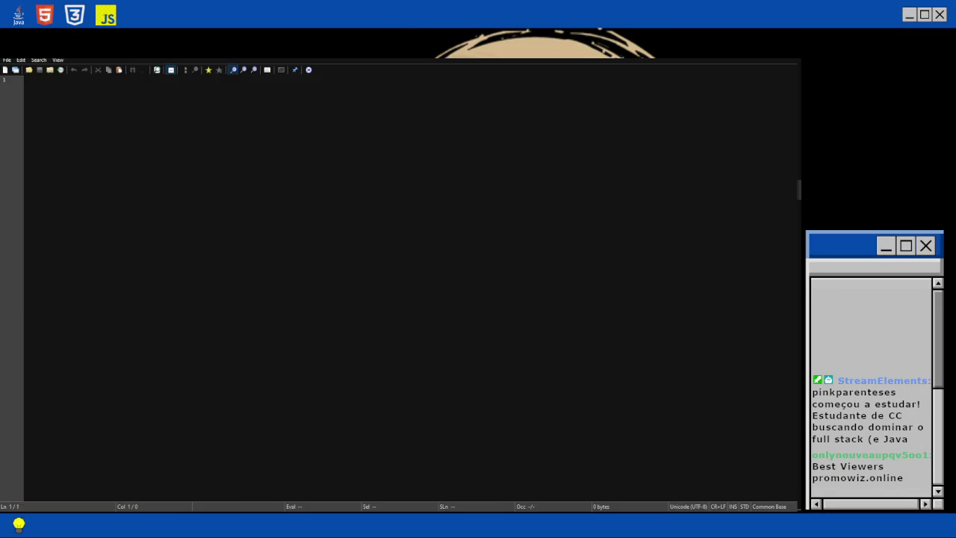
Add an indented 'private String name;' field under the Startup class declaration.
{"action": "key", "text": "End"}
{"action": "key", "text": "Return"}
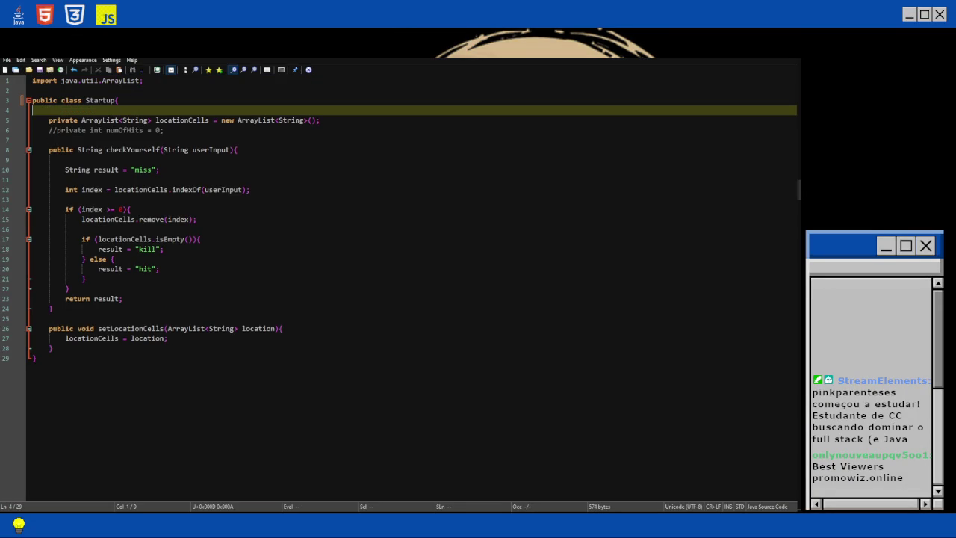
{"action": "key", "text": "Tab"}
{"action": "type", "text": "private "}
{"action": "type", "text": "String name "}
{"action": "type", "text": "="}
{"action": "key", "text": "BackSpace"}
{"action": "key", "text": "BackSpace"}
{"action": "type", "text": ";"}
Erase the commented-out '//private int numOfHits' line.
{"action": "key", "text": "Down"}
{"action": "key", "text": "Down"}
{"action": "key", "text": "End"}
{"action": "key", "text": "shift+Home"}
{"action": "key", "text": "Delete"}
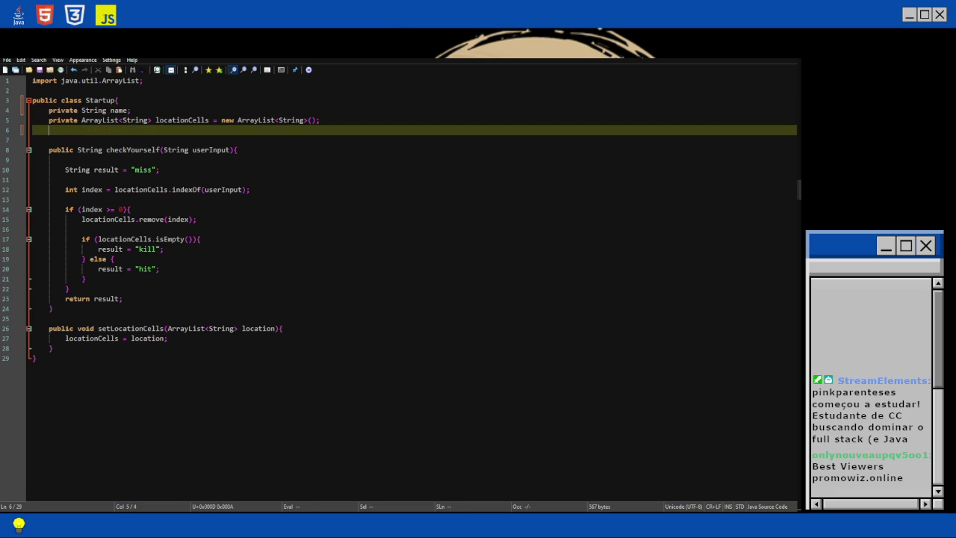
{"action": "key", "text": "alt+Tab"}
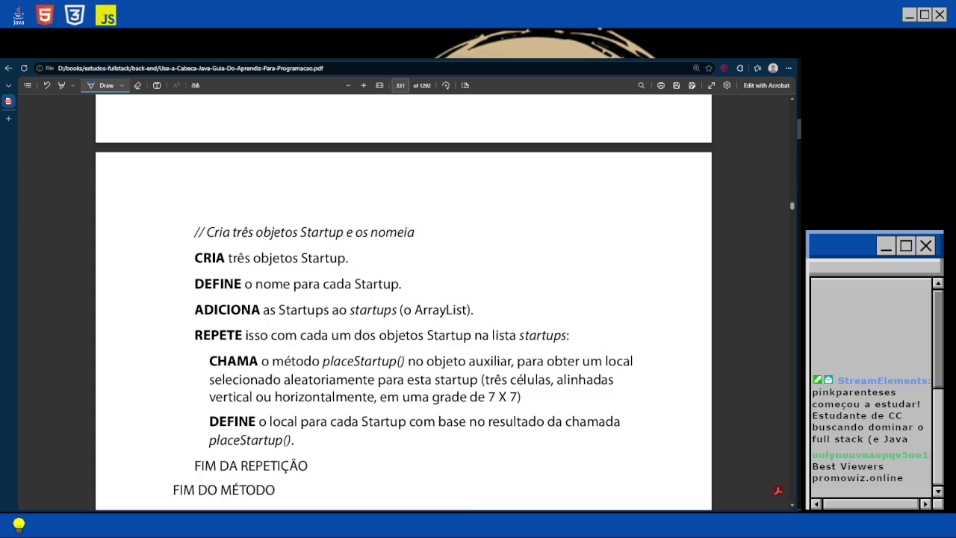
Turn off Draw inking at the page 333 exercise, then scroll back up to page 330.
{"action": "scroll", "coordinate": [403, 304], "scroll_direction": "down", "scroll_amount": 1}
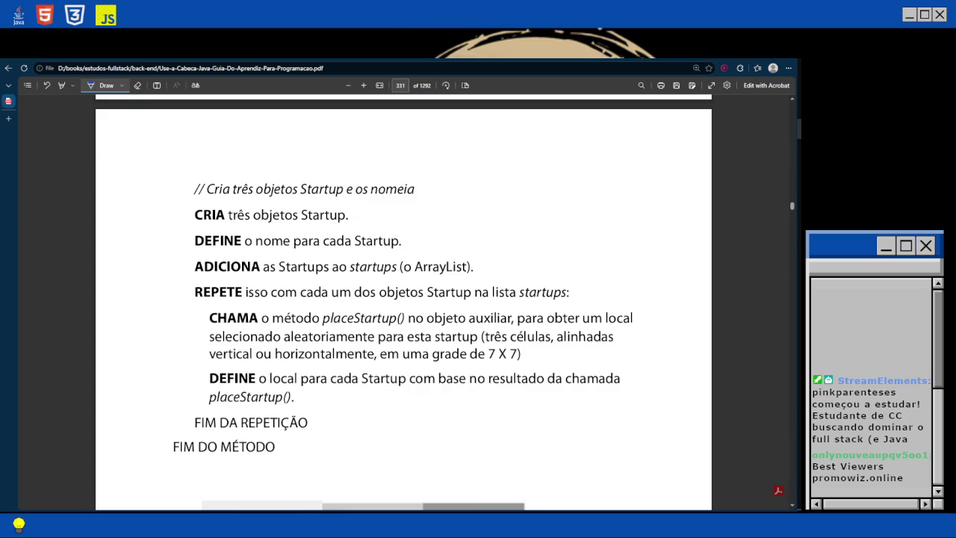
{"action": "scroll", "coordinate": [403, 305], "scroll_direction": "down", "scroll_amount": 4}
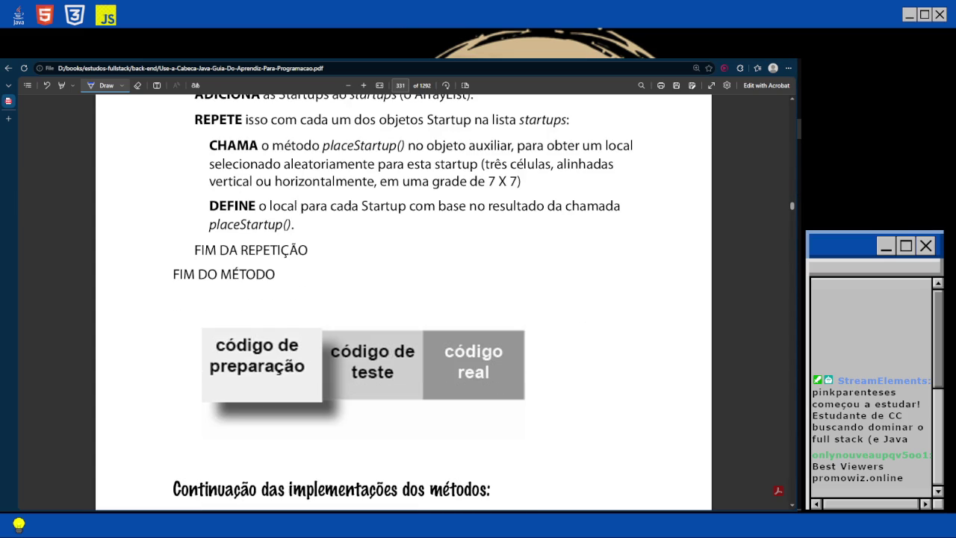
{"action": "scroll", "coordinate": [403, 305], "scroll_direction": "up", "scroll_amount": 3}
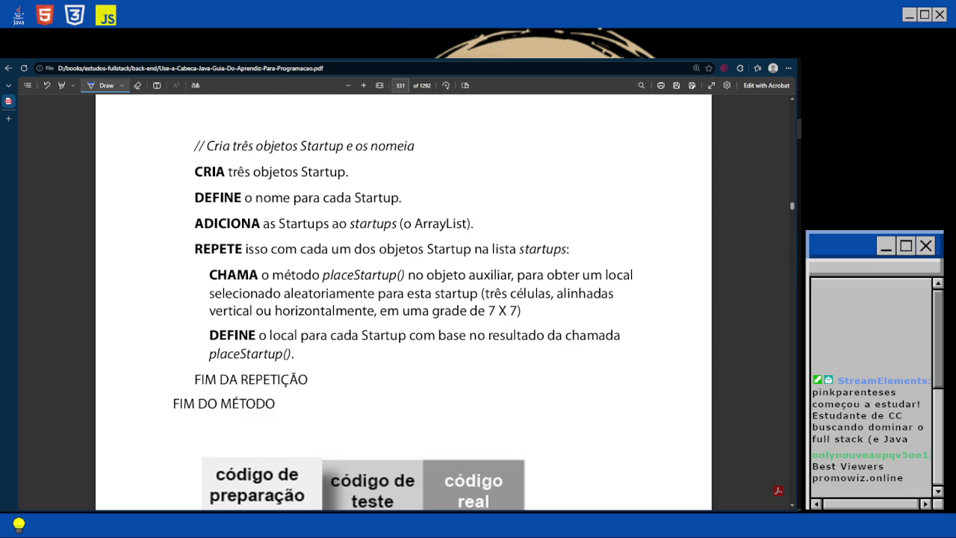
{"action": "scroll", "coordinate": [484, 225], "scroll_direction": "down", "scroll_amount": 15}
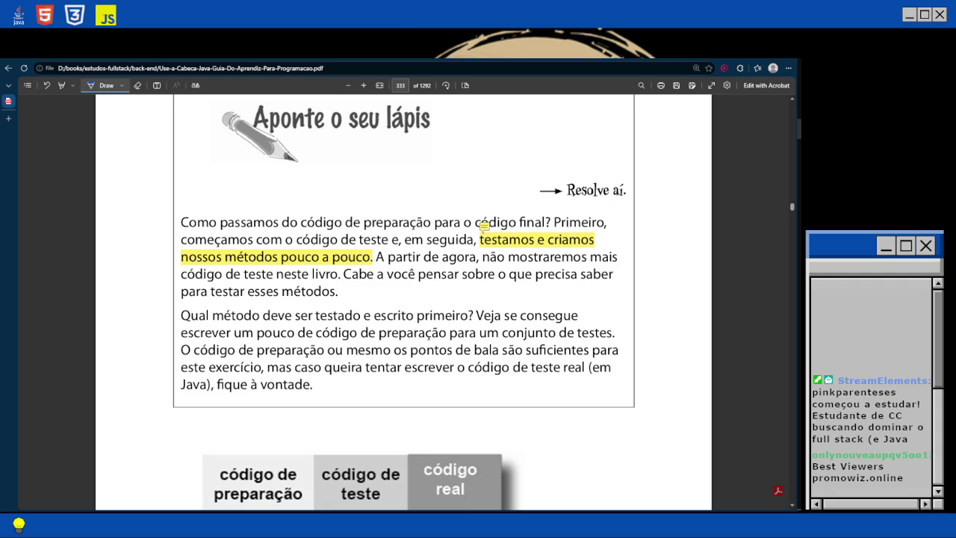
{"action": "left_click", "coordinate": [106, 85]}
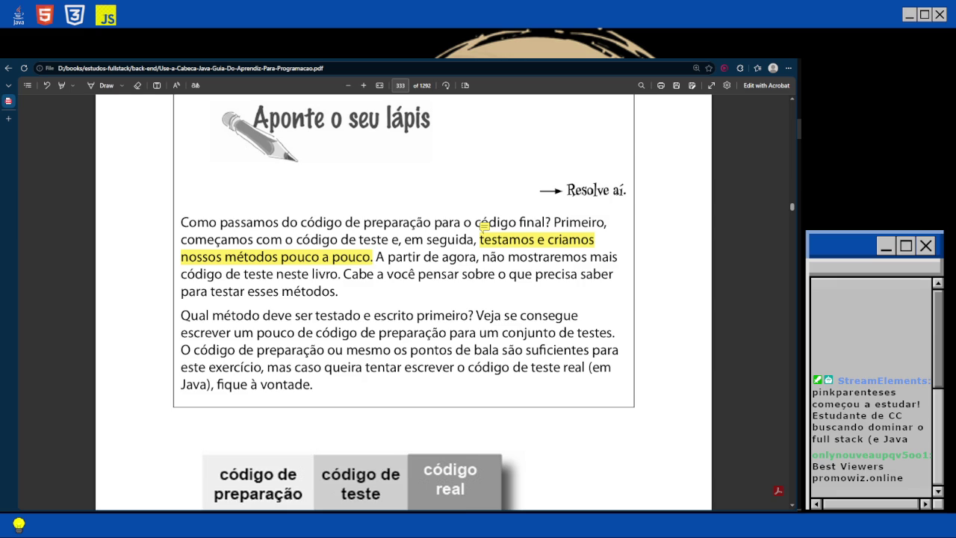
{"action": "scroll", "coordinate": [403, 299], "scroll_direction": "up", "scroll_amount": 3}
{"action": "scroll", "coordinate": [484, 484], "scroll_direction": "up", "scroll_amount": 20}
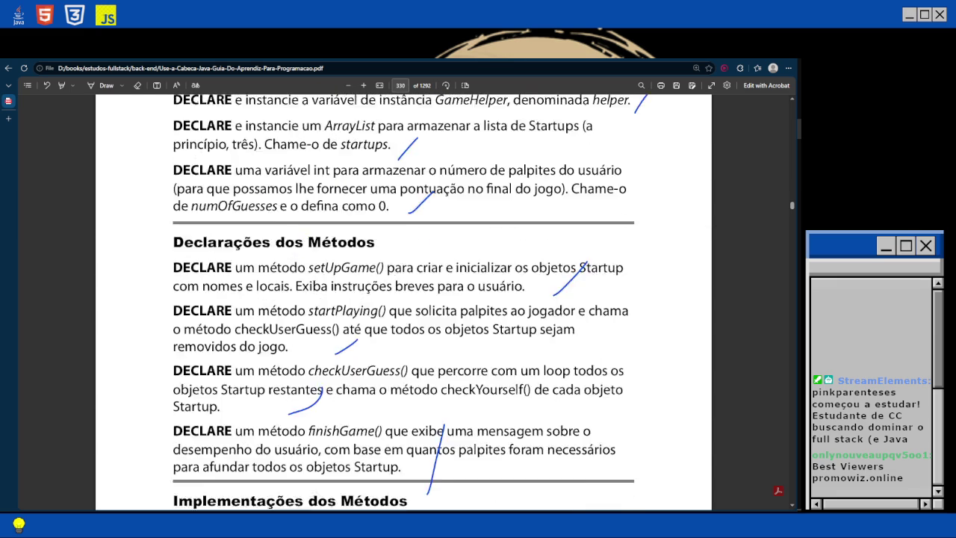
Scroll up through the book to the ArrayList pages, stopping on page 320's Startup listing.
{"action": "scroll", "coordinate": [404, 299], "scroll_direction": "up", "scroll_amount": 15}
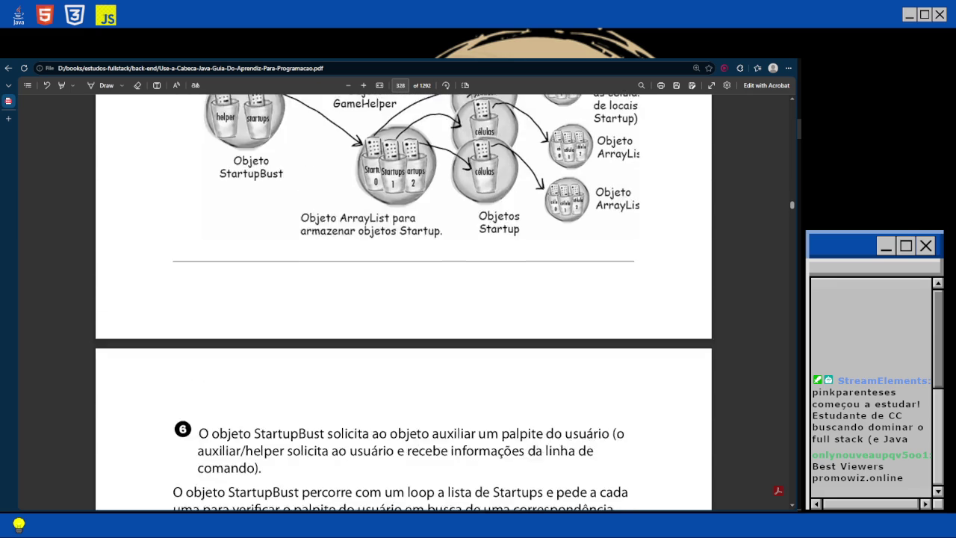
{"action": "scroll", "coordinate": [403, 298], "scroll_direction": "up", "scroll_amount": 15}
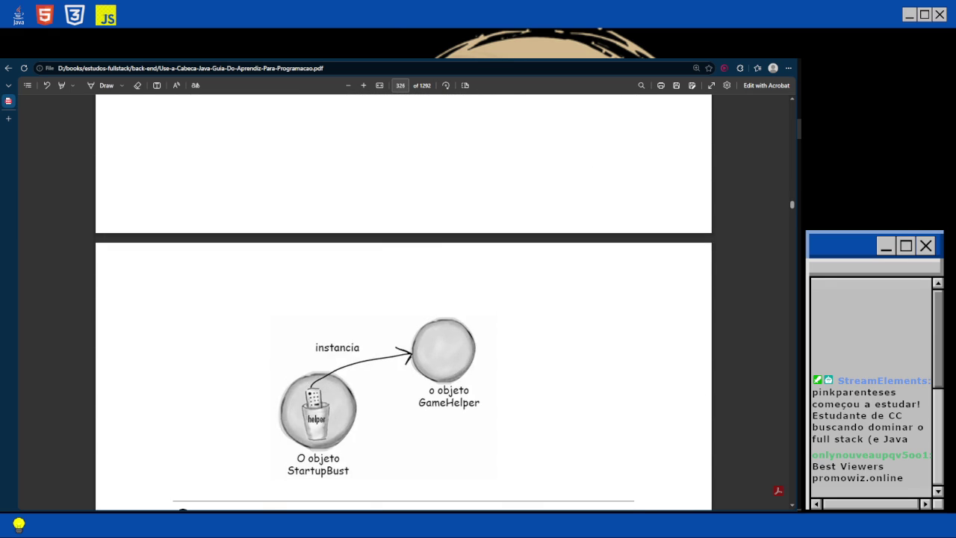
{"action": "scroll", "coordinate": [404, 298], "scroll_direction": "up", "scroll_amount": 10}
{"action": "scroll", "coordinate": [403, 299], "scroll_direction": "up", "scroll_amount": 15}
{"action": "scroll", "coordinate": [403, 299], "scroll_direction": "up", "scroll_amount": 15}
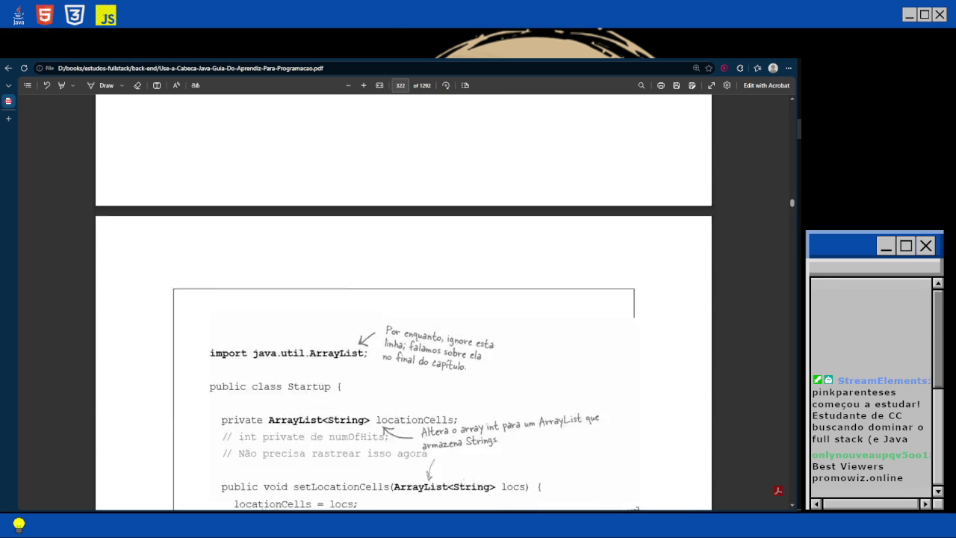
{"action": "scroll", "coordinate": [403, 299], "scroll_direction": "up", "scroll_amount": 4}
{"action": "scroll", "coordinate": [403, 299], "scroll_direction": "up", "scroll_amount": 10}
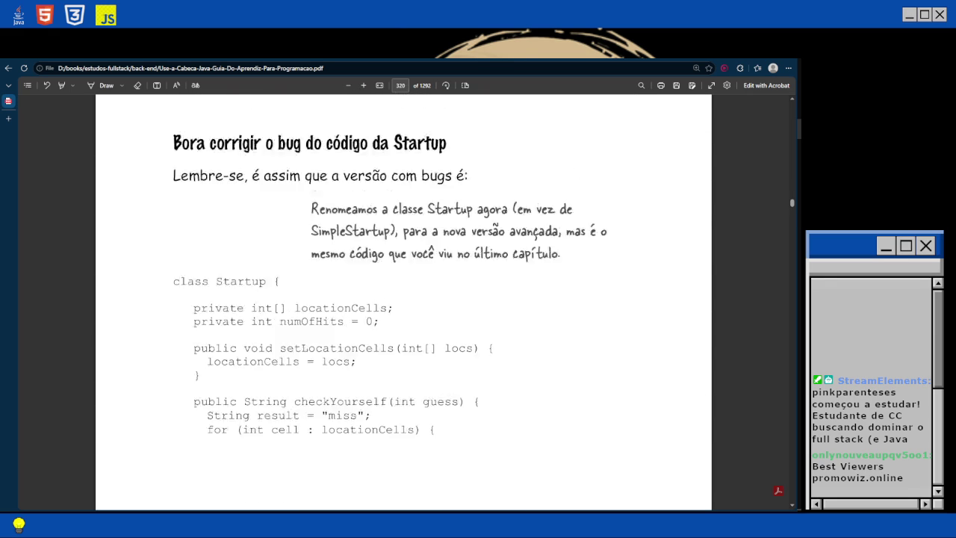
{"action": "scroll", "coordinate": [403, 299], "scroll_direction": "up", "scroll_amount": 3}
{"action": "scroll", "coordinate": [403, 299], "scroll_direction": "up", "scroll_amount": 15}
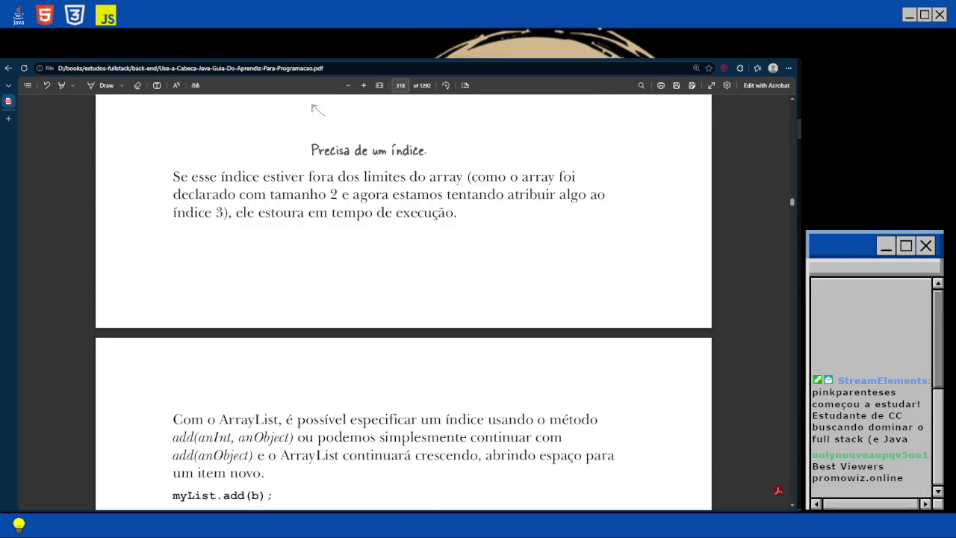
{"action": "scroll", "coordinate": [403, 299], "scroll_direction": "up", "scroll_amount": 2}
{"action": "scroll", "coordinate": [404, 299], "scroll_direction": "up", "scroll_amount": 10}
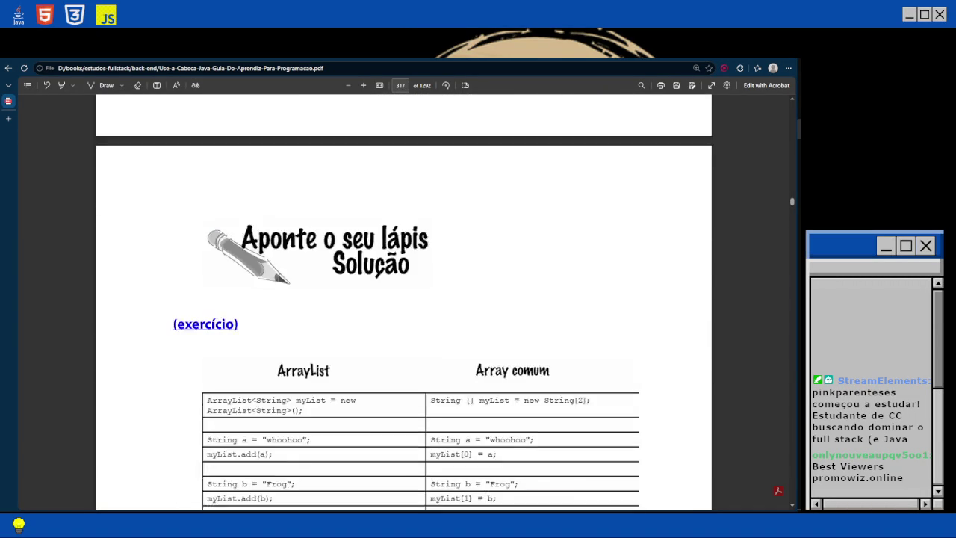
{"action": "scroll", "coordinate": [404, 298], "scroll_direction": "up", "scroll_amount": 4}
{"action": "scroll", "coordinate": [403, 299], "scroll_direction": "up", "scroll_amount": 12}
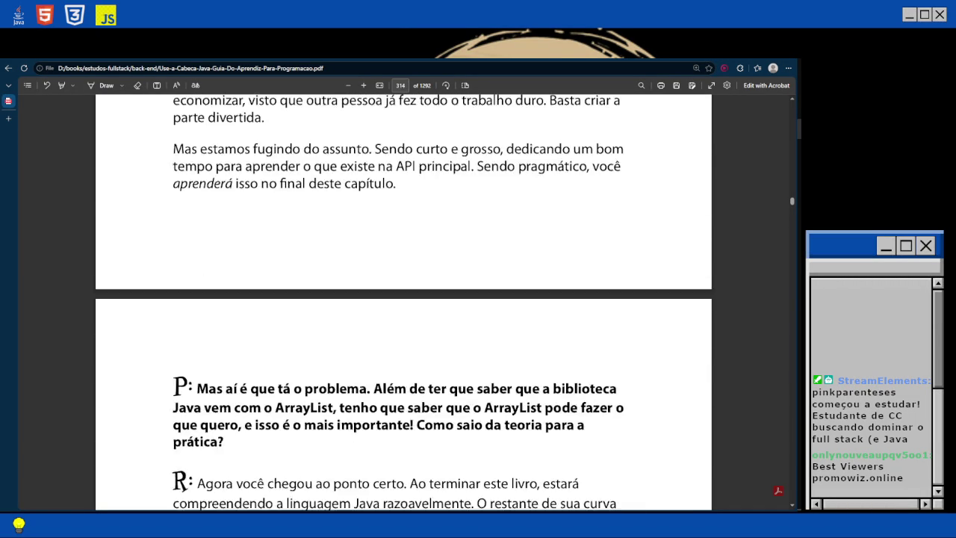
{"action": "scroll", "coordinate": [404, 299], "scroll_direction": "up", "scroll_amount": 2}
{"action": "scroll", "coordinate": [403, 299], "scroll_direction": "up", "scroll_amount": 10}
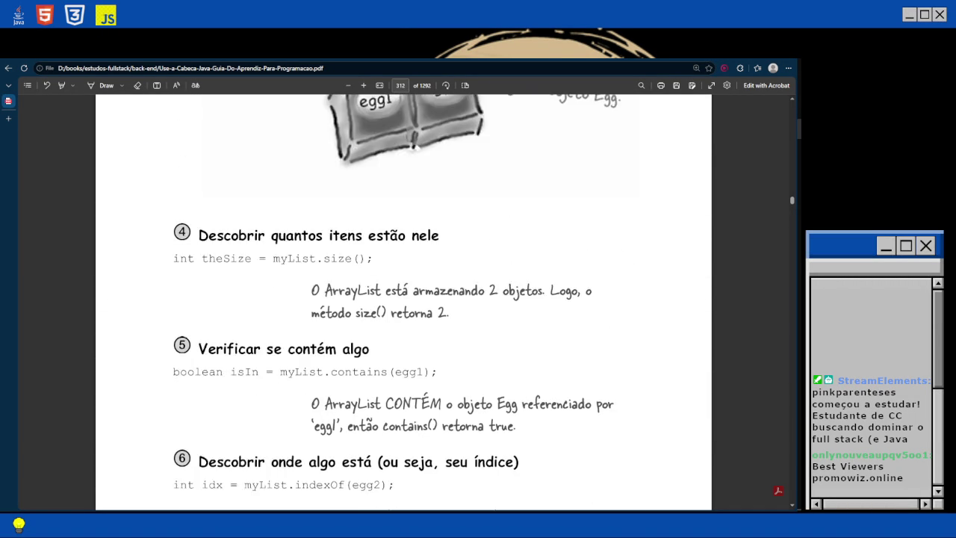
{"action": "scroll", "coordinate": [404, 299], "scroll_direction": "up", "scroll_amount": 6}
{"action": "scroll", "coordinate": [403, 299], "scroll_direction": "up", "scroll_amount": 12}
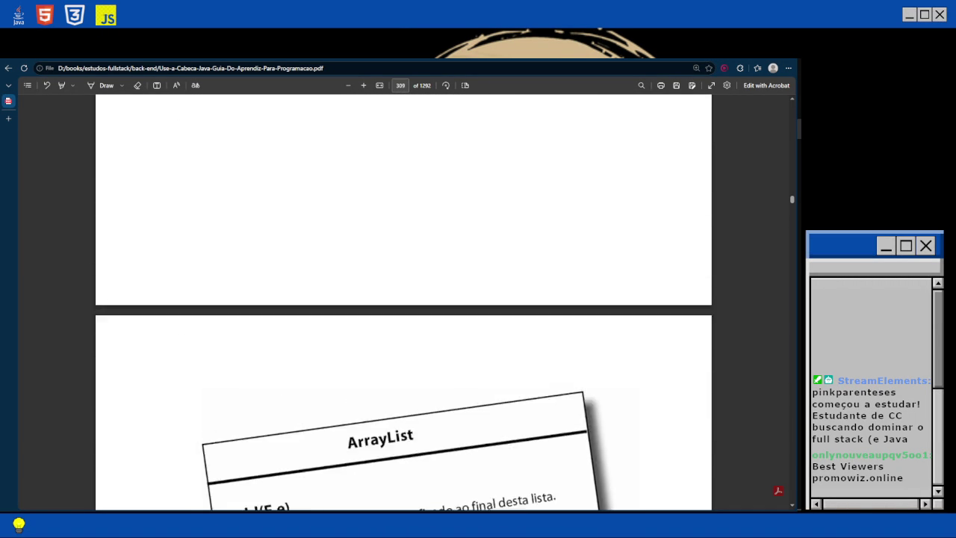
{"action": "scroll", "coordinate": [403, 299], "scroll_direction": "up", "scroll_amount": 5}
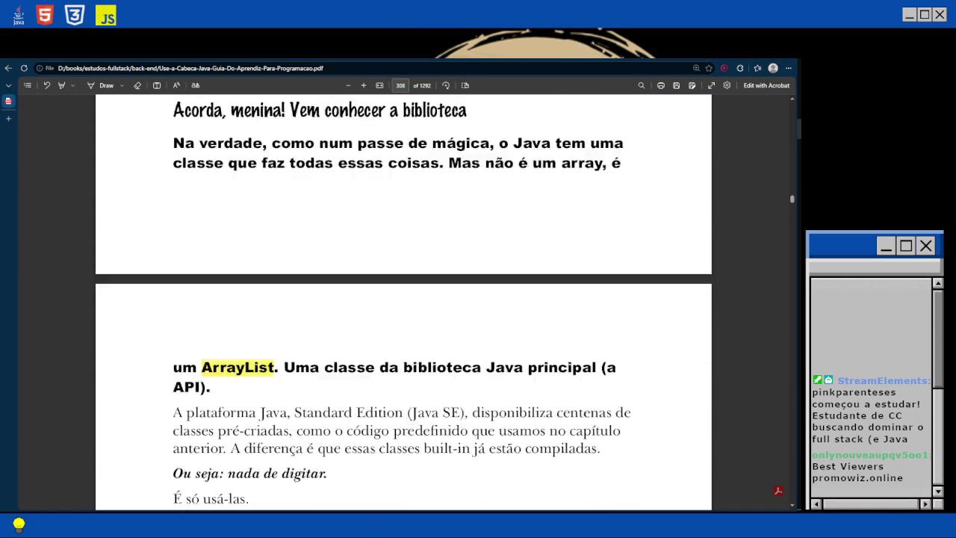
{"action": "scroll", "coordinate": [403, 299], "scroll_direction": "down", "scroll_amount": 10}
{"action": "scroll", "coordinate": [404, 299], "scroll_direction": "down", "scroll_amount": 2}
{"action": "scroll", "coordinate": [404, 298], "scroll_direction": "down", "scroll_amount": 10}
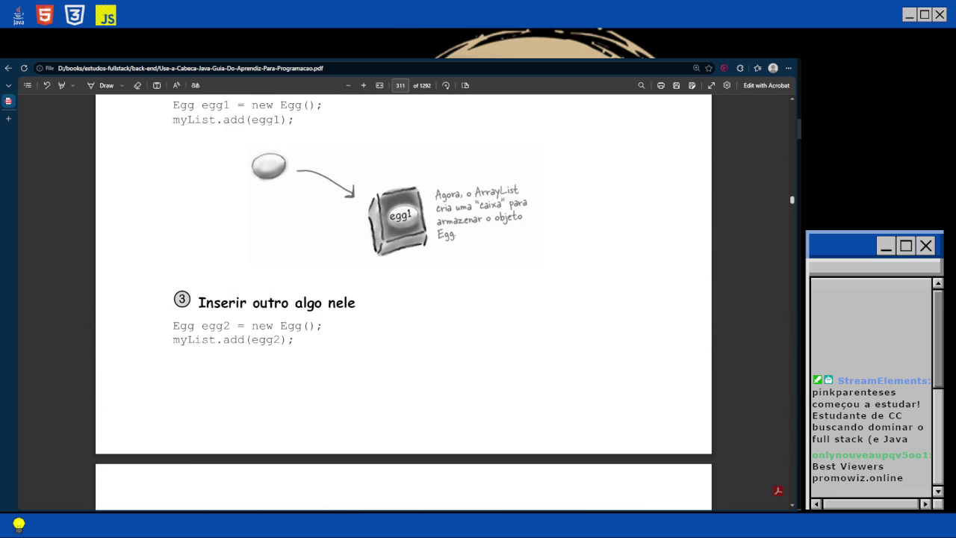
{"action": "scroll", "coordinate": [404, 299], "scroll_direction": "down", "scroll_amount": 10}
{"action": "scroll", "coordinate": [403, 299], "scroll_direction": "down", "scroll_amount": 15}
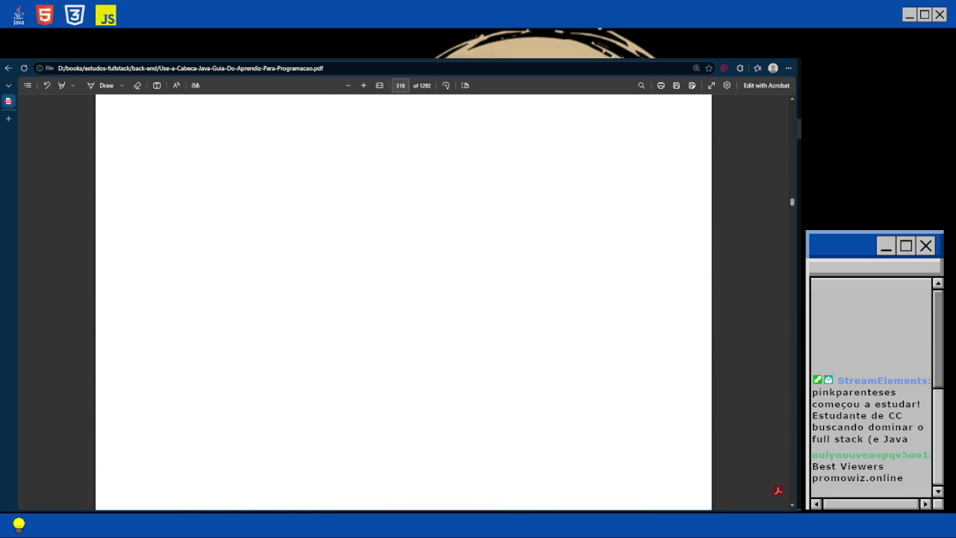
{"action": "scroll", "coordinate": [404, 299], "scroll_direction": "down", "scroll_amount": 10}
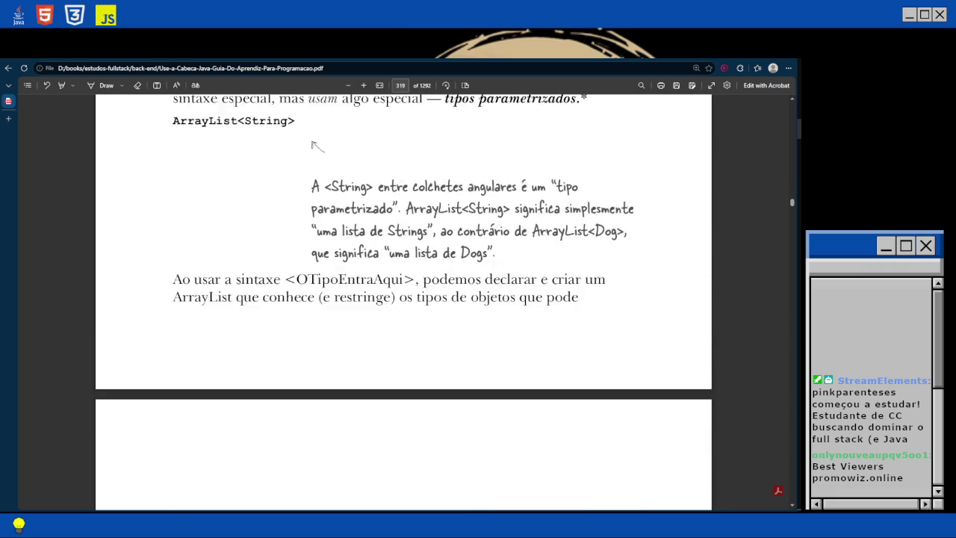
{"action": "scroll", "coordinate": [403, 299], "scroll_direction": "down", "scroll_amount": 1}
{"action": "scroll", "coordinate": [403, 299], "scroll_direction": "up", "scroll_amount": 8}
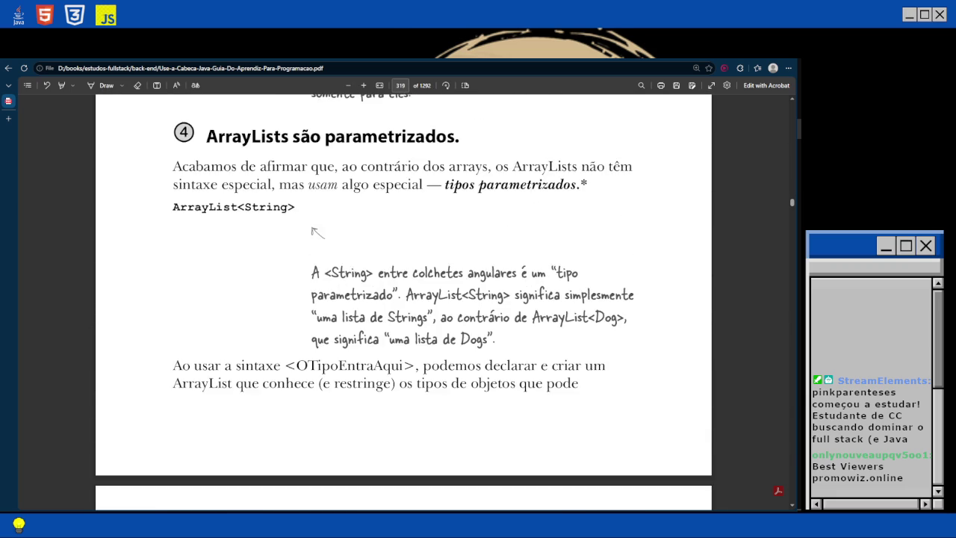
{"action": "scroll", "coordinate": [403, 299], "scroll_direction": "up", "scroll_amount": 3}
{"action": "scroll", "coordinate": [403, 299], "scroll_direction": "up", "scroll_amount": 12}
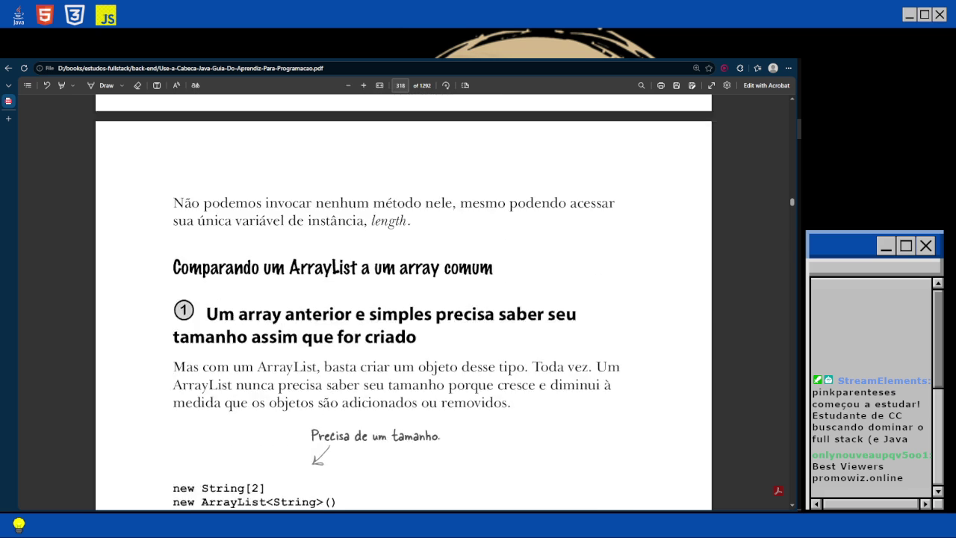
{"action": "scroll", "coordinate": [404, 298], "scroll_direction": "up", "scroll_amount": 5}
{"action": "scroll", "coordinate": [315, 507], "scroll_direction": "down", "scroll_amount": 15}
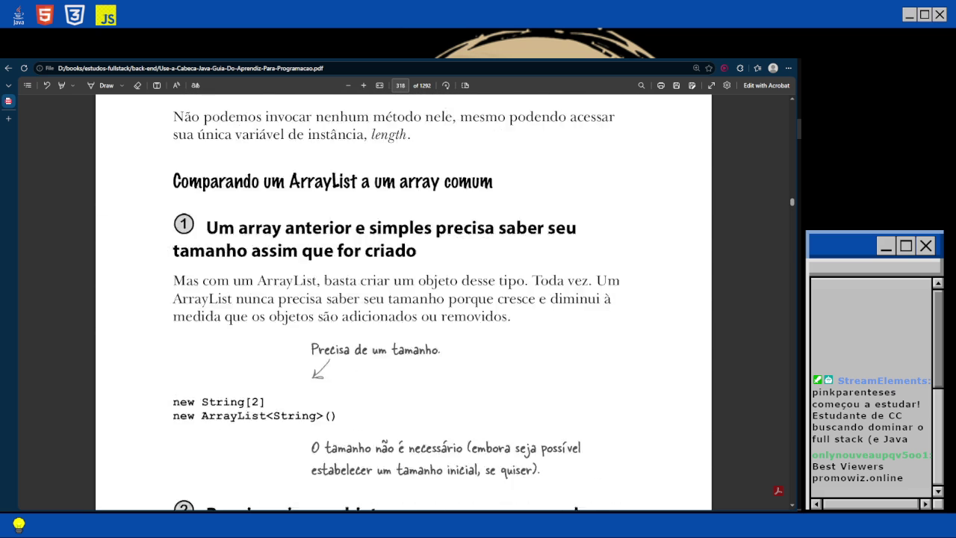
{"action": "scroll", "coordinate": [403, 298], "scroll_direction": "down", "scroll_amount": 10}
Scroll through pages 316–325, ending on page 318's String[2] versus ArrayList<String> comparison.
{"action": "scroll", "coordinate": [404, 299], "scroll_direction": "down", "scroll_amount": 10}
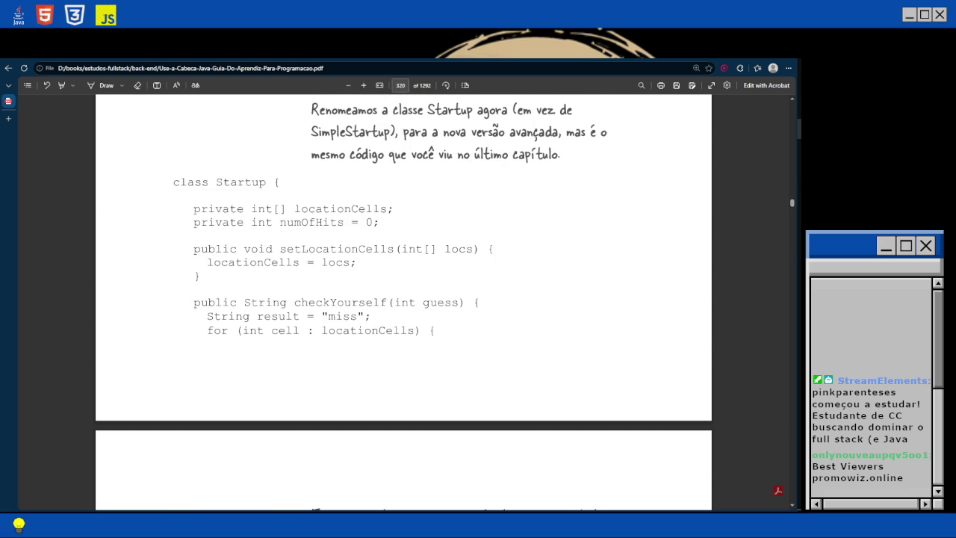
{"action": "scroll", "coordinate": [404, 298], "scroll_direction": "down", "scroll_amount": 1}
{"action": "scroll", "coordinate": [403, 298], "scroll_direction": "up", "scroll_amount": 3}
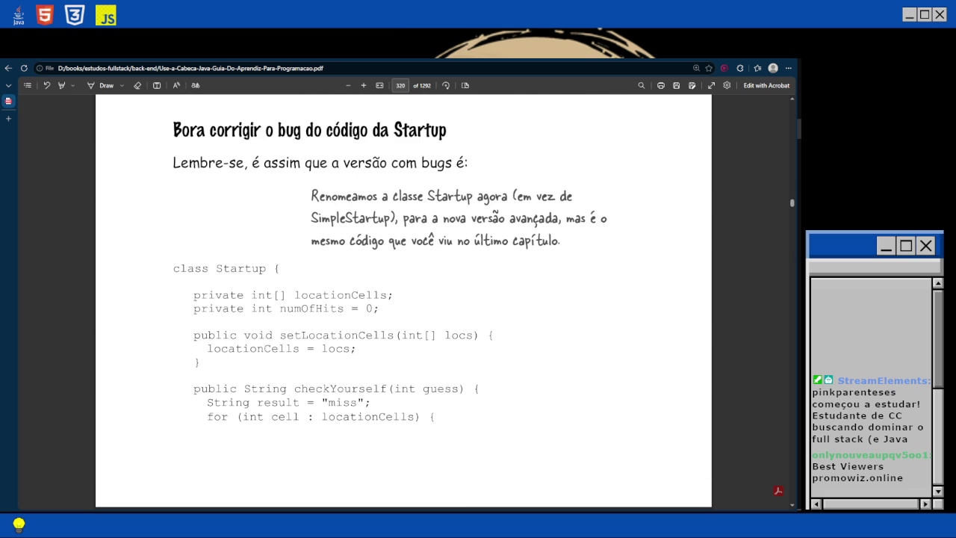
{"action": "scroll", "coordinate": [403, 299], "scroll_direction": "down", "scroll_amount": 10}
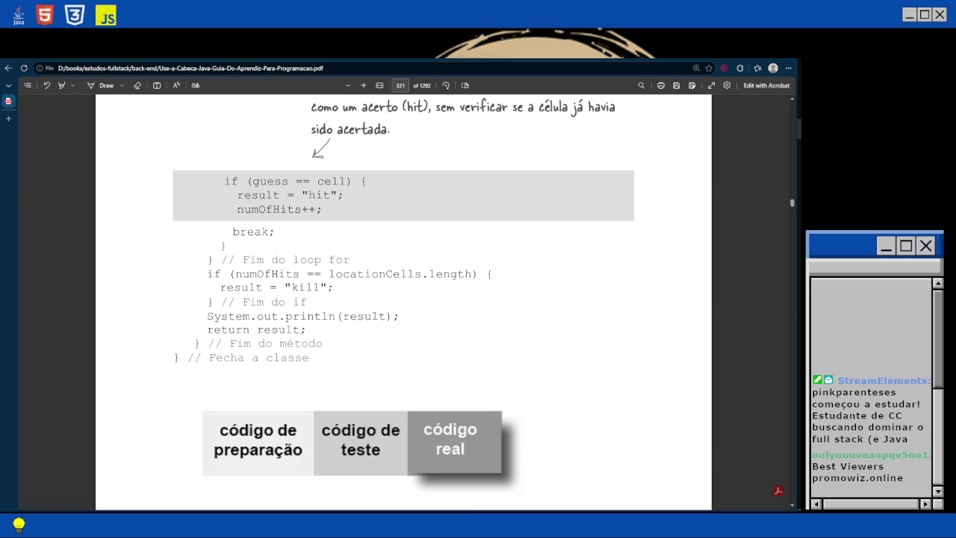
{"action": "scroll", "coordinate": [403, 298], "scroll_direction": "down", "scroll_amount": 10}
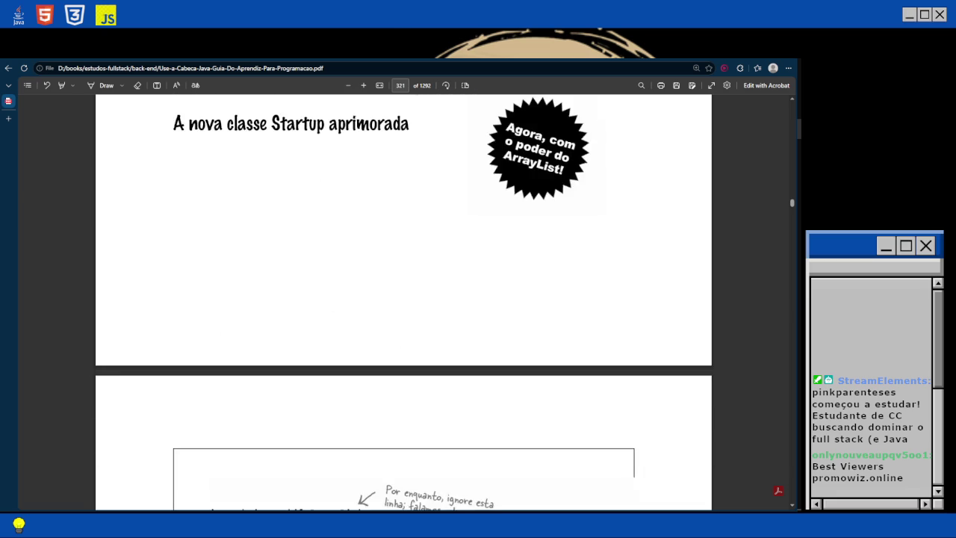
{"action": "scroll", "coordinate": [634, 500], "scroll_direction": "down", "scroll_amount": 1}
{"action": "scroll", "coordinate": [634, 500], "scroll_direction": "down", "scroll_amount": 10}
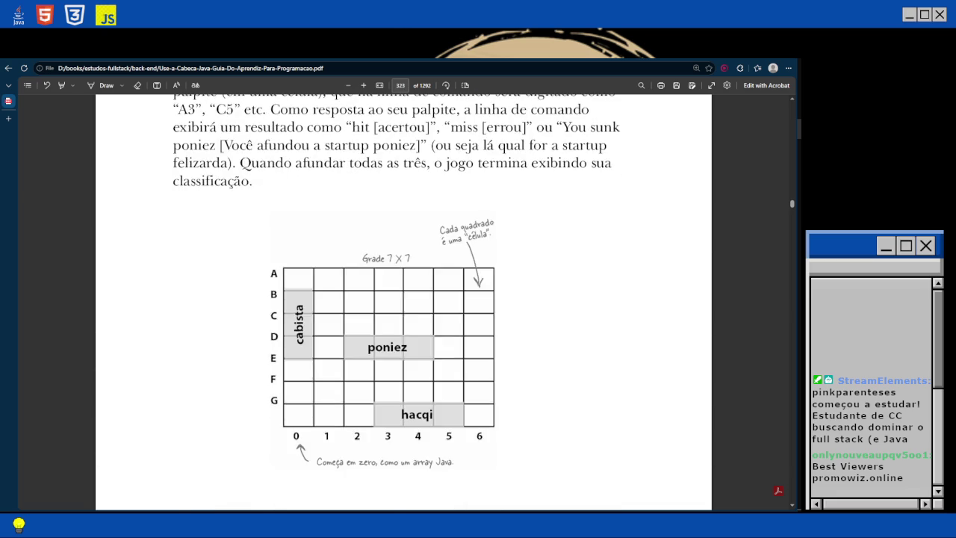
{"action": "scroll", "coordinate": [403, 298], "scroll_direction": "down", "scroll_amount": 10}
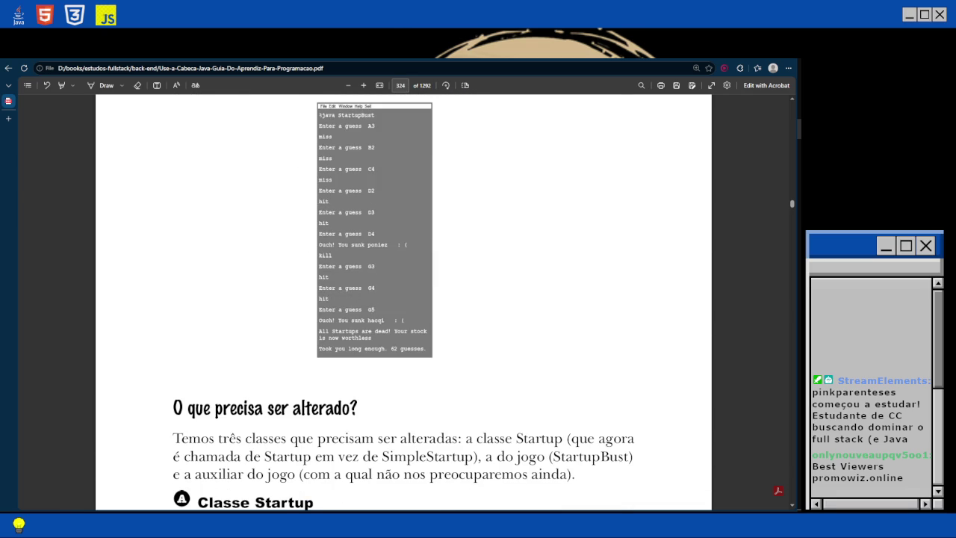
{"action": "scroll", "coordinate": [404, 299], "scroll_direction": "down", "scroll_amount": 15}
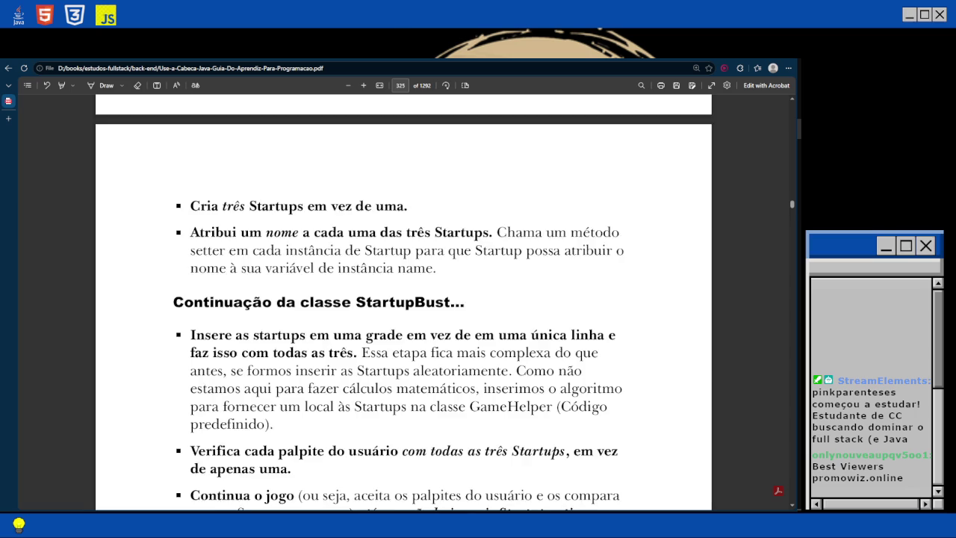
{"action": "scroll", "coordinate": [404, 299], "scroll_direction": "up", "scroll_amount": 20}
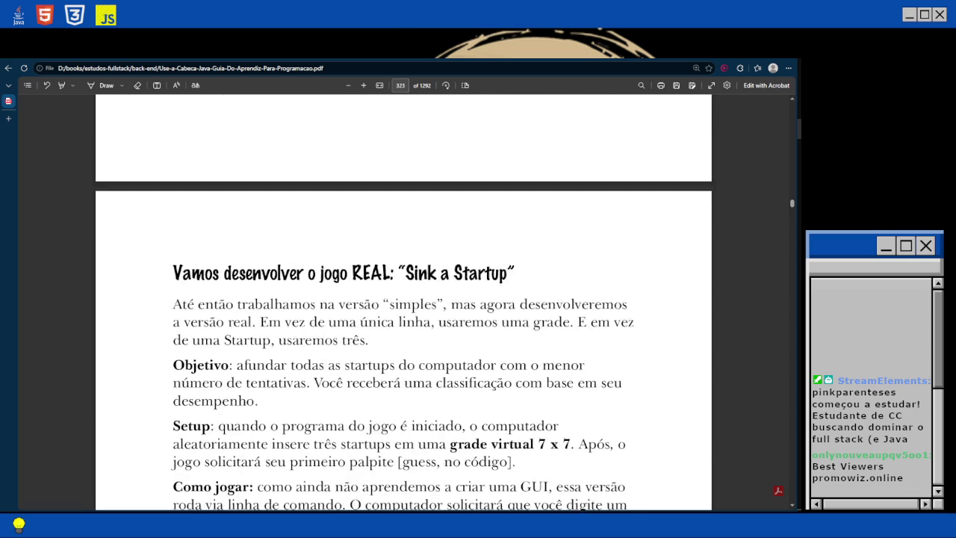
{"action": "scroll", "coordinate": [404, 299], "scroll_direction": "up", "scroll_amount": 10}
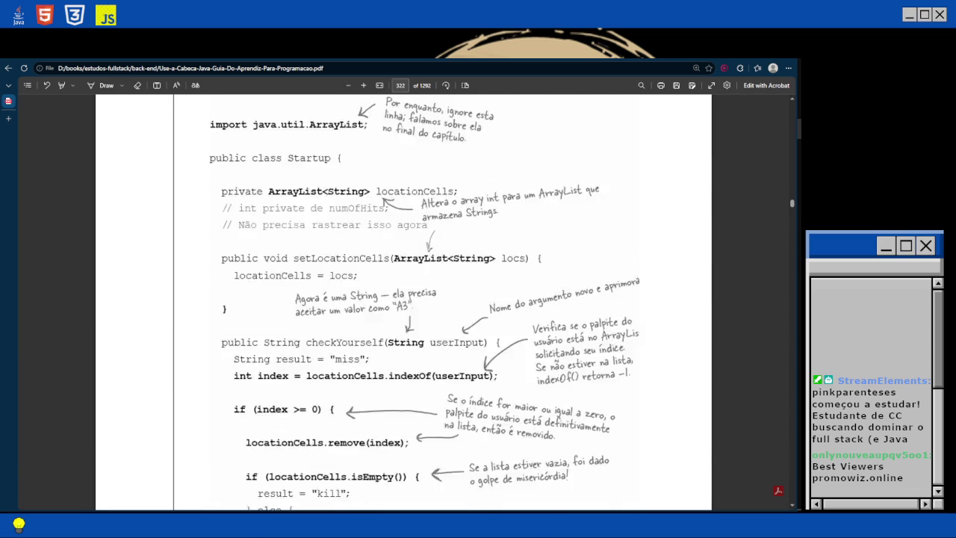
{"action": "scroll", "coordinate": [404, 299], "scroll_direction": "up", "scroll_amount": 15}
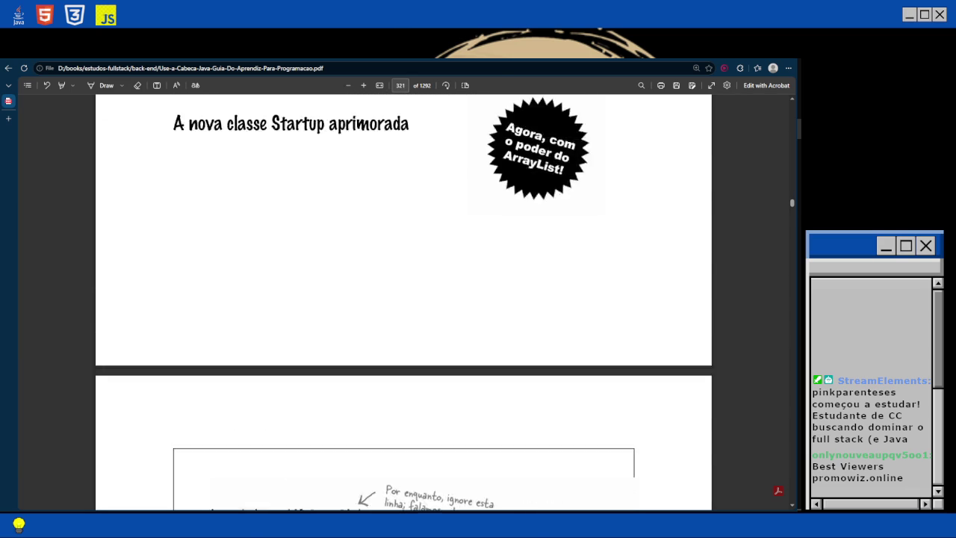
{"action": "scroll", "coordinate": [403, 299], "scroll_direction": "up", "scroll_amount": 10}
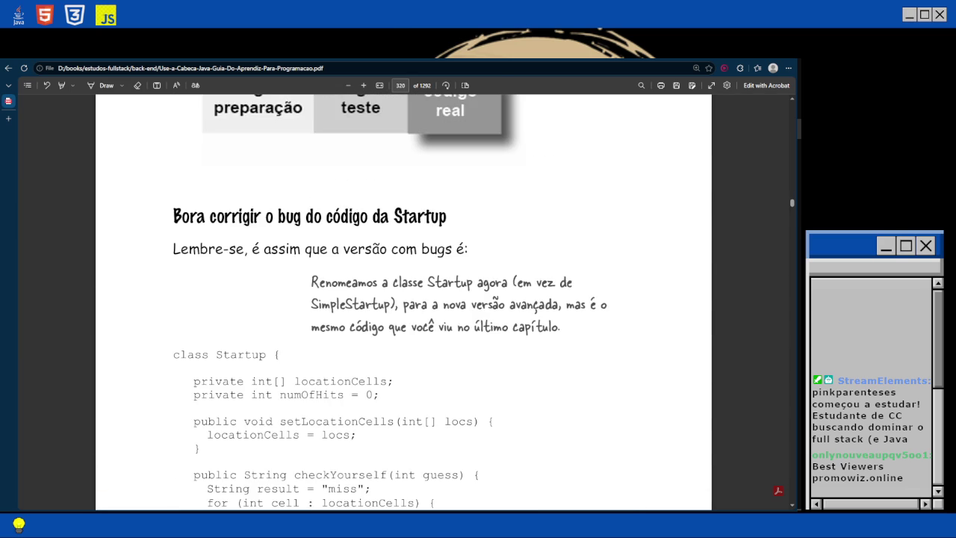
{"action": "scroll", "coordinate": [403, 298], "scroll_direction": "down", "scroll_amount": 2}
{"action": "scroll", "coordinate": [404, 298], "scroll_direction": "up", "scroll_amount": 10}
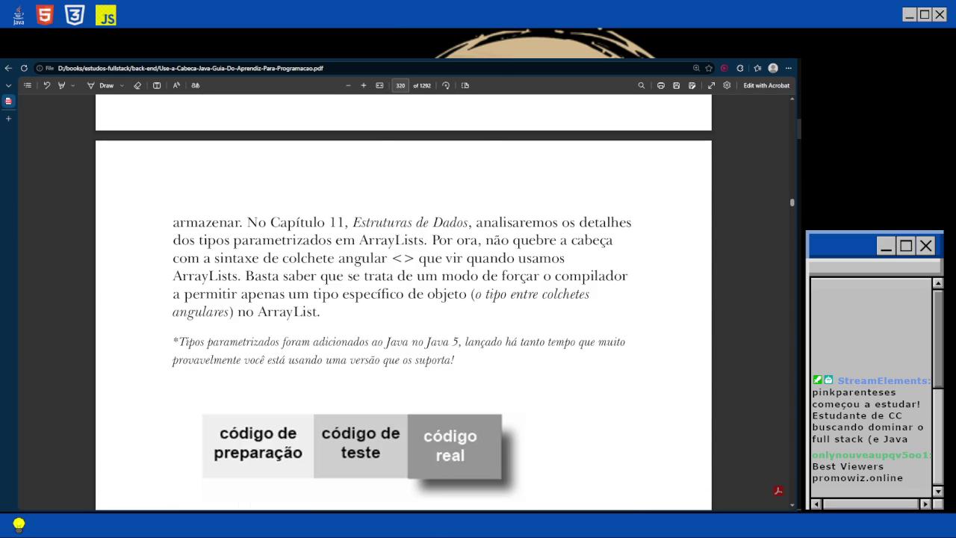
{"action": "scroll", "coordinate": [403, 299], "scroll_direction": "up", "scroll_amount": 5}
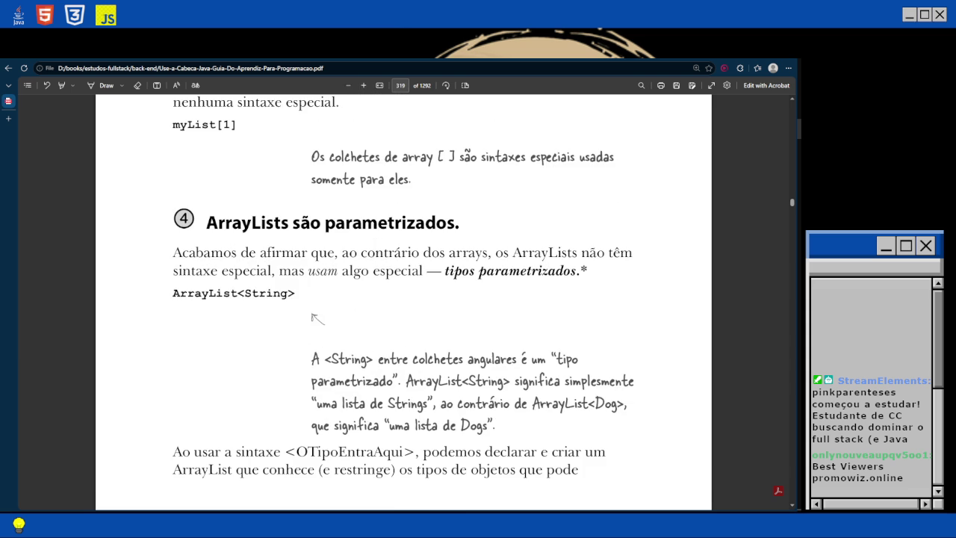
{"action": "scroll", "coordinate": [404, 299], "scroll_direction": "up", "scroll_amount": 10}
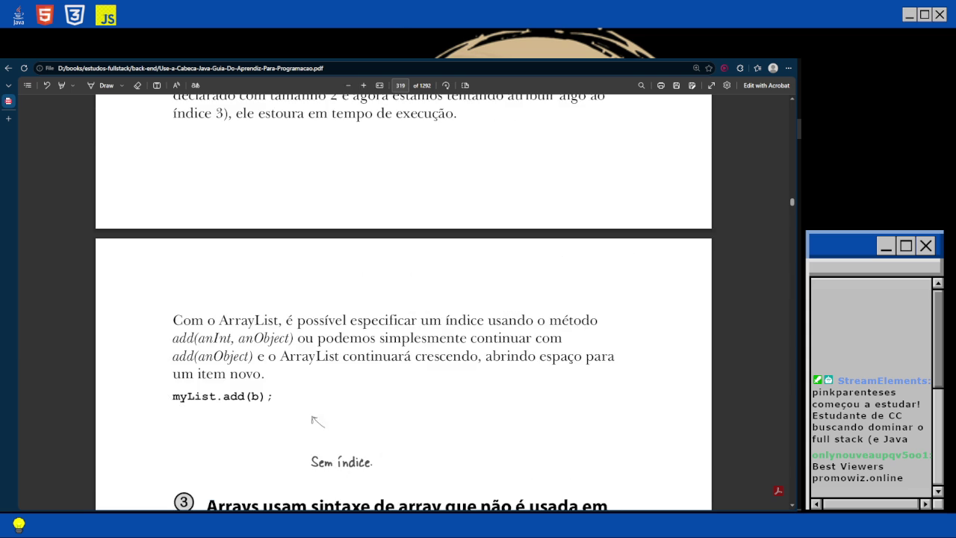
{"action": "scroll", "coordinate": [403, 299], "scroll_direction": "up", "scroll_amount": 1}
{"action": "scroll", "coordinate": [403, 299], "scroll_direction": "up", "scroll_amount": 2}
{"action": "scroll", "coordinate": [403, 298], "scroll_direction": "up", "scroll_amount": 8}
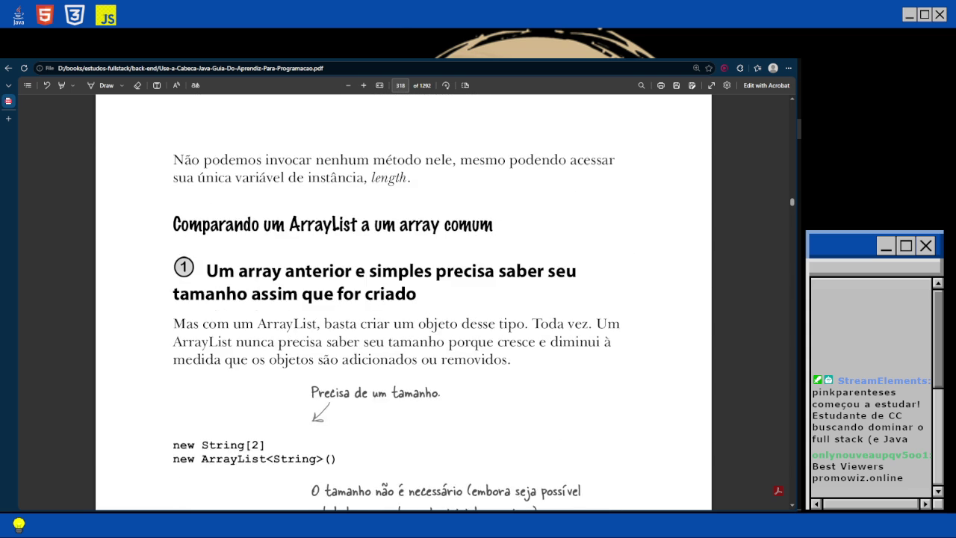
{"action": "scroll", "coordinate": [403, 299], "scroll_direction": "up", "scroll_amount": 8}
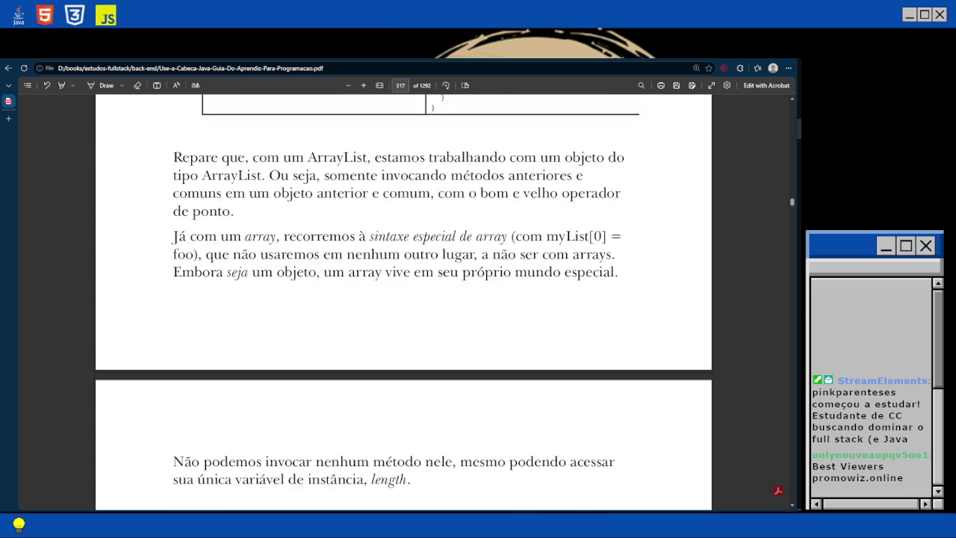
{"action": "scroll", "coordinate": [404, 299], "scroll_direction": "up", "scroll_amount": 10}
{"action": "scroll", "coordinate": [403, 299], "scroll_direction": "up", "scroll_amount": 8}
{"action": "scroll", "coordinate": [403, 299], "scroll_direction": "down", "scroll_amount": 20}
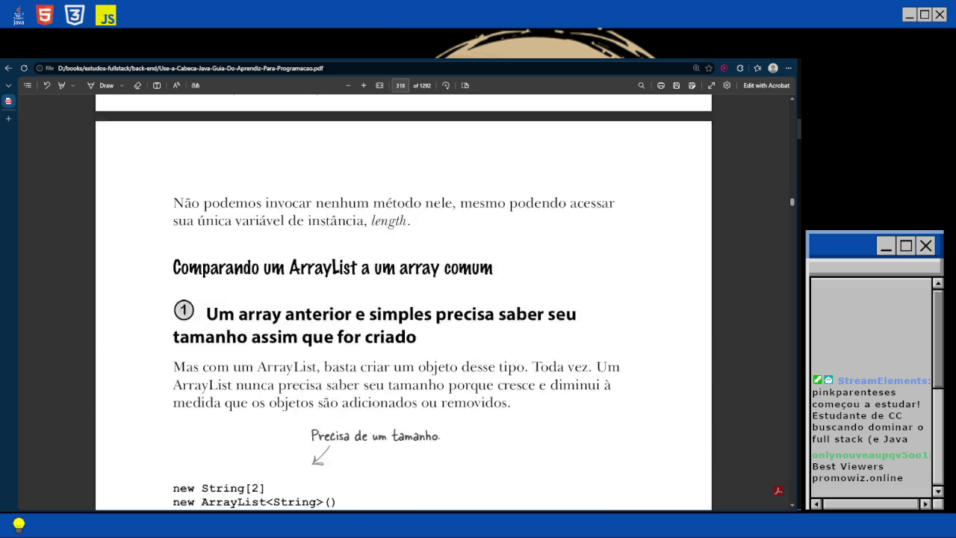
{"action": "scroll", "coordinate": [404, 299], "scroll_direction": "down", "scroll_amount": 2}
{"action": "scroll", "coordinate": [403, 299], "scroll_direction": "down", "scroll_amount": 8}
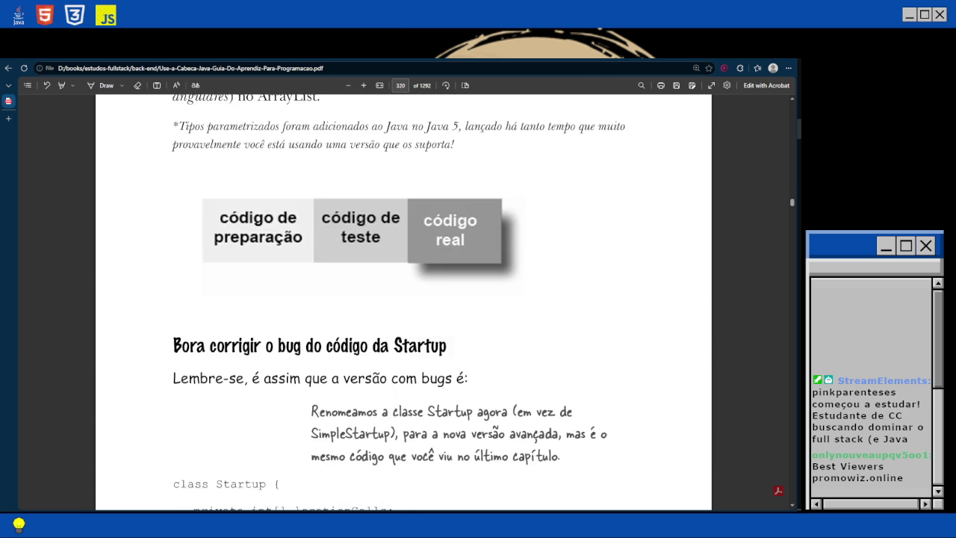
{"action": "scroll", "coordinate": [404, 298], "scroll_direction": "down", "scroll_amount": 3}
{"action": "scroll", "coordinate": [403, 299], "scroll_direction": "down", "scroll_amount": 8}
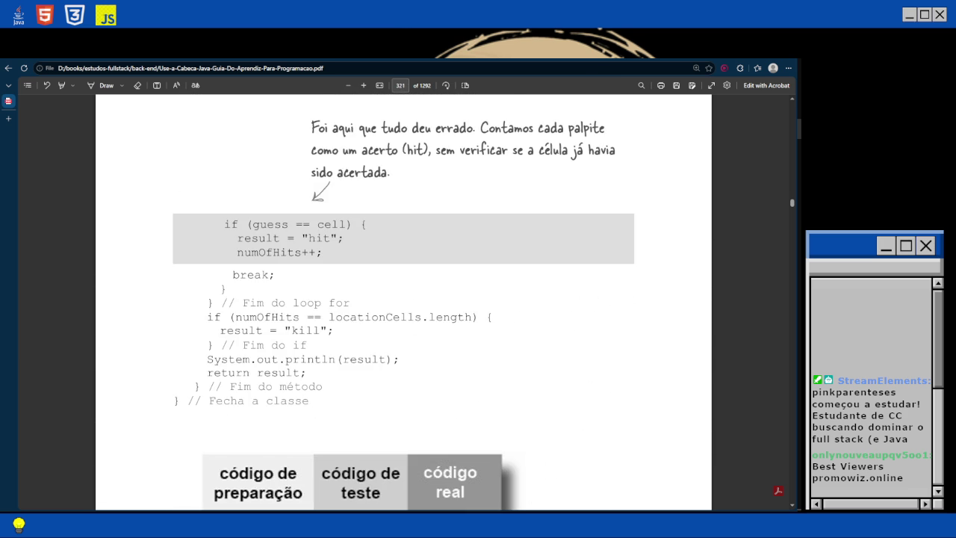
{"action": "scroll", "coordinate": [403, 299], "scroll_direction": "down", "scroll_amount": 2}
{"action": "scroll", "coordinate": [403, 299], "scroll_direction": "down", "scroll_amount": 2}
{"action": "scroll", "coordinate": [403, 299], "scroll_direction": "down", "scroll_amount": 1}
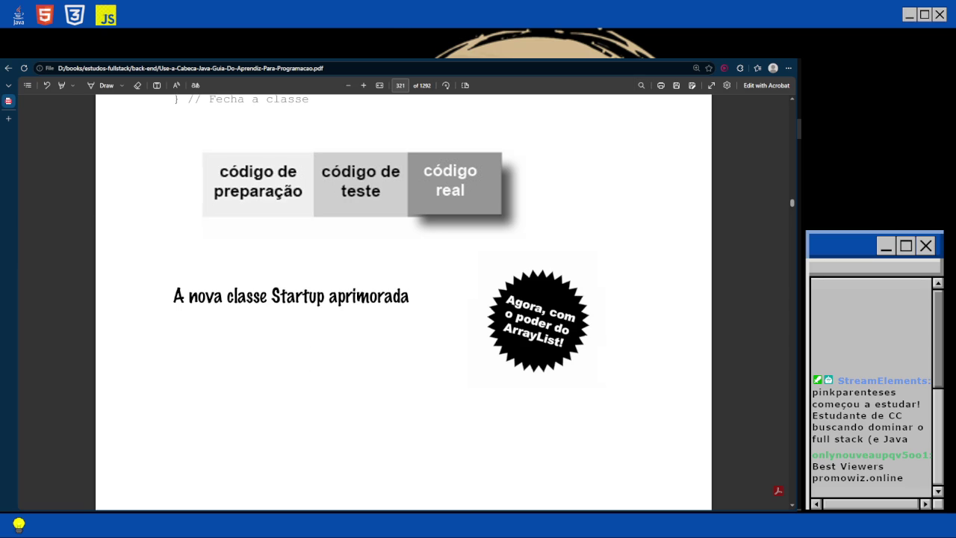
{"action": "scroll", "coordinate": [404, 299], "scroll_direction": "down", "scroll_amount": 5}
Scroll back from page 285 toward the for-loop explanation of inicialização and teste booleano.
{"action": "scroll", "coordinate": [403, 298], "scroll_direction": "up", "scroll_amount": 10}
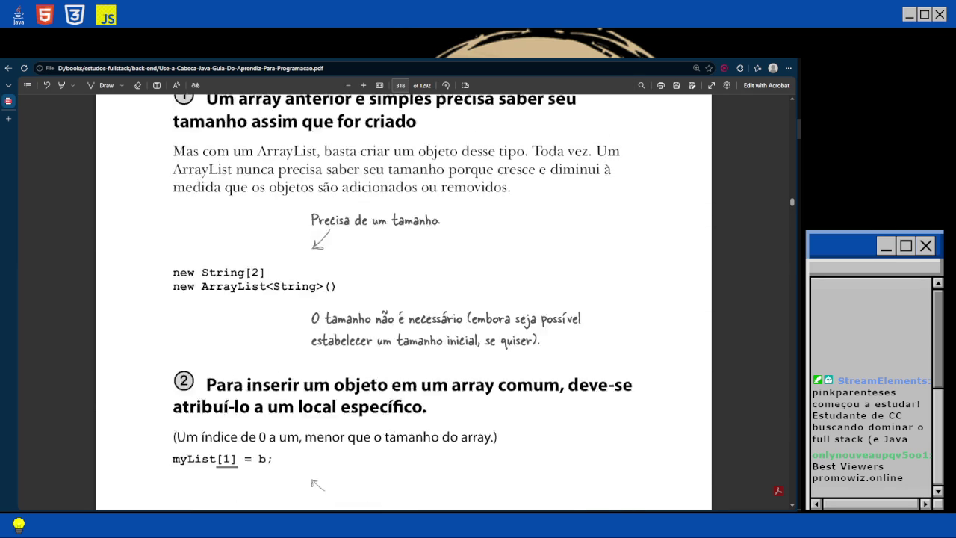
{"action": "scroll", "coordinate": [403, 299], "scroll_direction": "up", "scroll_amount": 5}
{"action": "scroll", "coordinate": [403, 299], "scroll_direction": "up", "scroll_amount": 10}
{"action": "scroll", "coordinate": [404, 299], "scroll_direction": "up", "scroll_amount": 10}
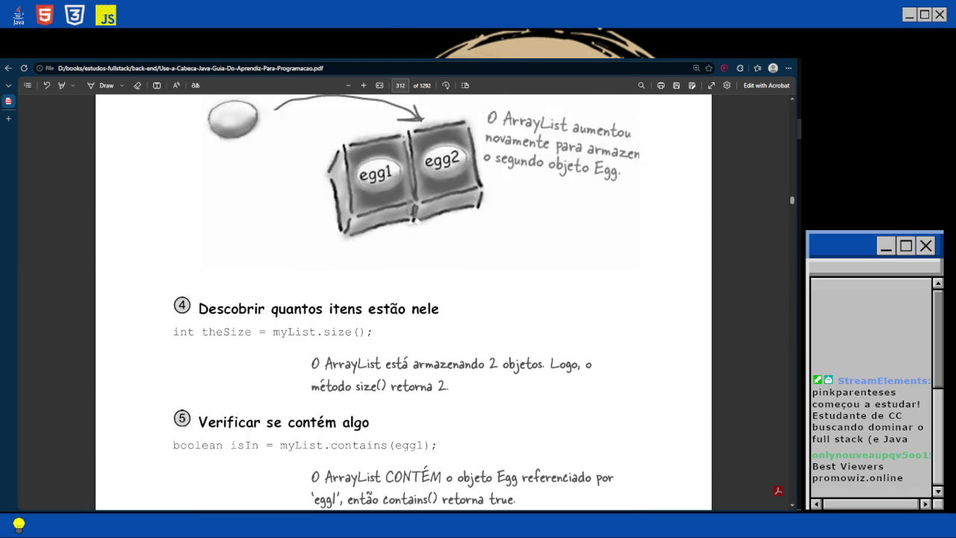
{"action": "scroll", "coordinate": [403, 299], "scroll_direction": "up", "scroll_amount": 5}
{"action": "scroll", "coordinate": [403, 299], "scroll_direction": "up", "scroll_amount": 10}
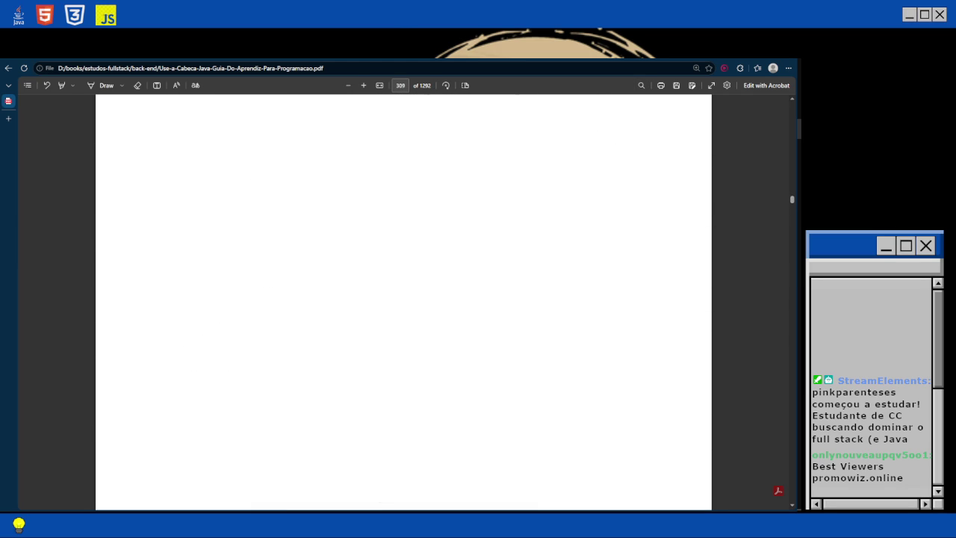
{"action": "scroll", "coordinate": [403, 298], "scroll_direction": "up", "scroll_amount": 10}
{"action": "scroll", "coordinate": [403, 299], "scroll_direction": "up", "scroll_amount": 15}
{"action": "scroll", "coordinate": [403, 298], "scroll_direction": "up", "scroll_amount": 15}
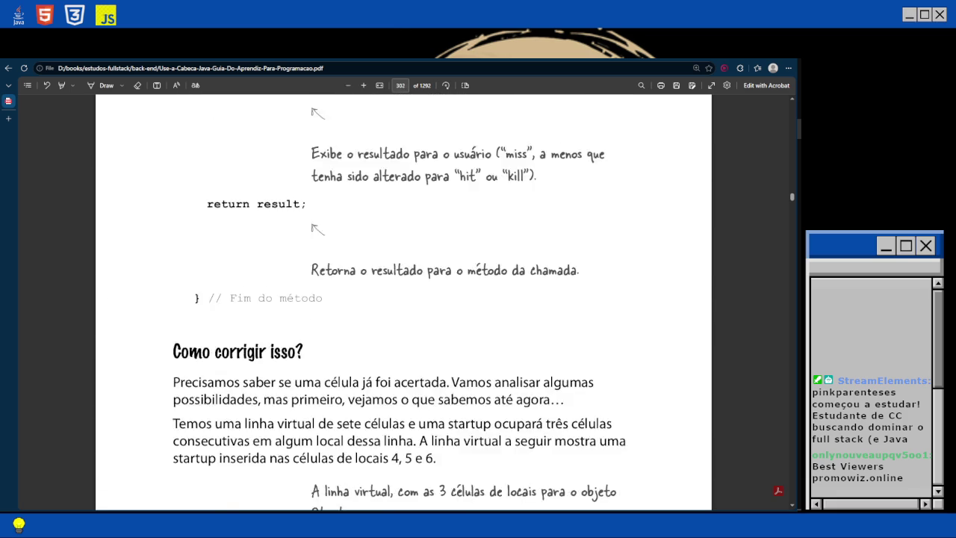
{"action": "scroll", "coordinate": [403, 298], "scroll_direction": "up", "scroll_amount": 5}
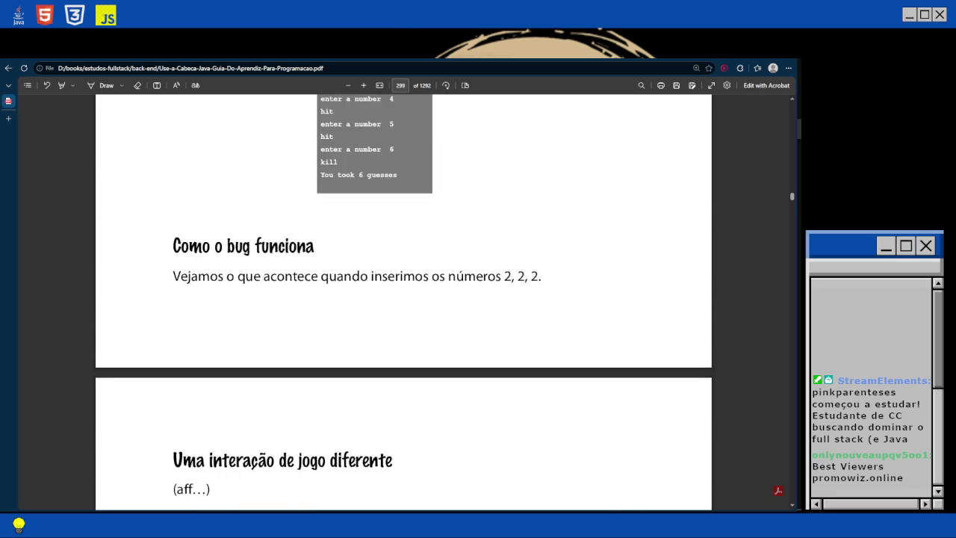
{"action": "scroll", "coordinate": [404, 299], "scroll_direction": "up", "scroll_amount": 10}
{"action": "scroll", "coordinate": [403, 299], "scroll_direction": "up", "scroll_amount": 10}
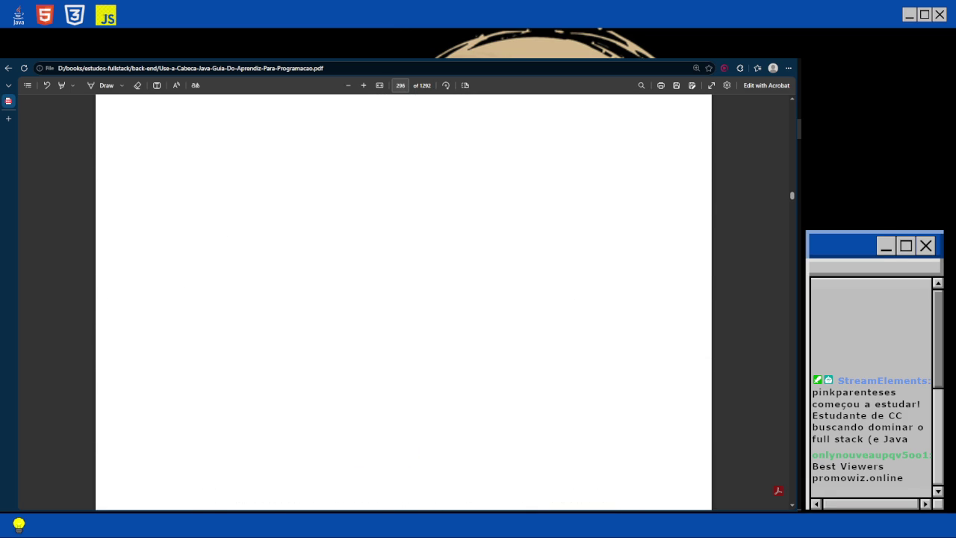
{"action": "scroll", "coordinate": [403, 299], "scroll_direction": "up", "scroll_amount": 10}
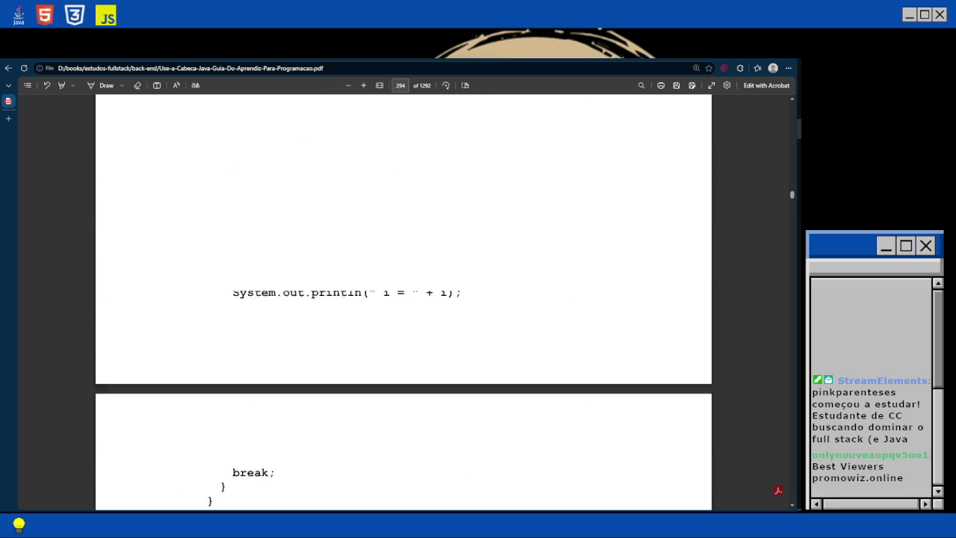
{"action": "scroll", "coordinate": [404, 299], "scroll_direction": "up", "scroll_amount": 5}
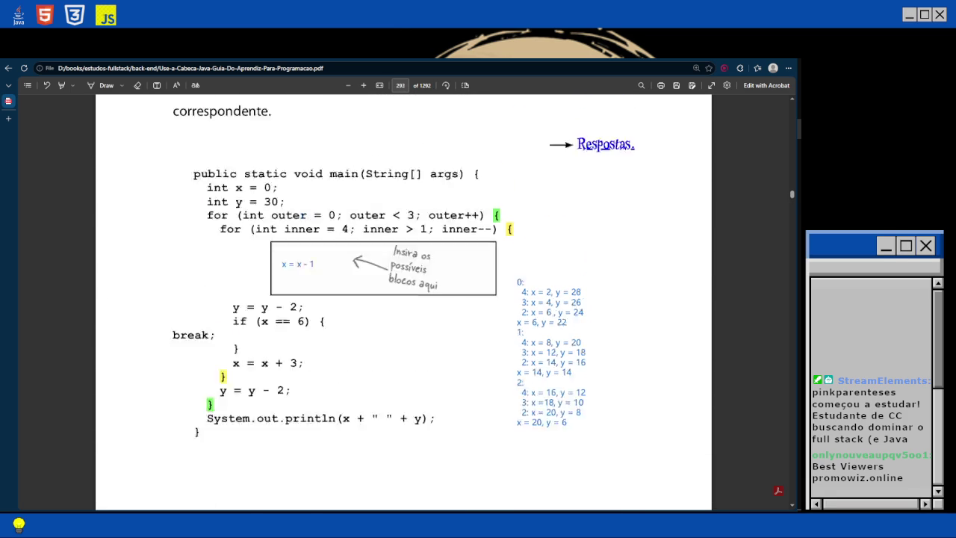
{"action": "scroll", "coordinate": [404, 299], "scroll_direction": "up", "scroll_amount": 10}
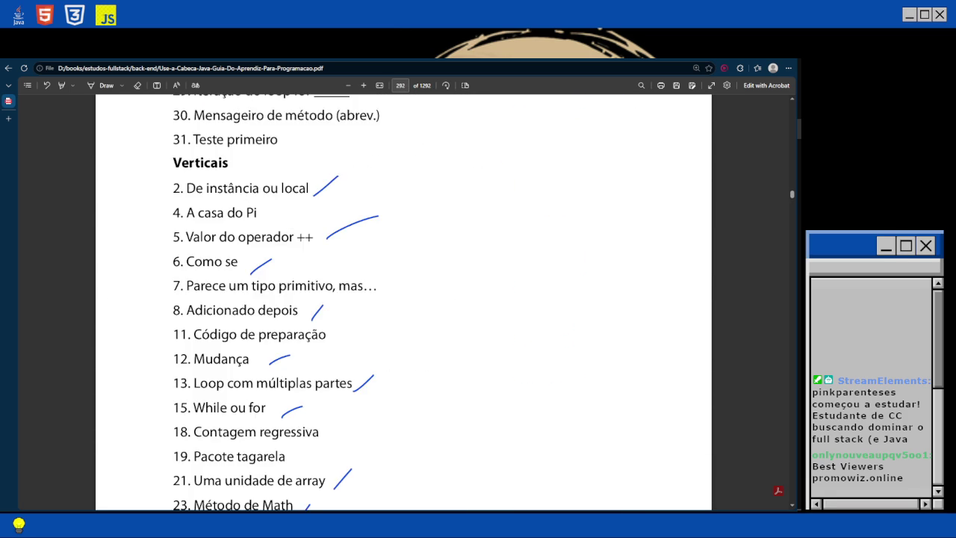
{"action": "scroll", "coordinate": [403, 299], "scroll_direction": "up", "scroll_amount": 6}
{"action": "scroll", "coordinate": [404, 299], "scroll_direction": "up", "scroll_amount": 15}
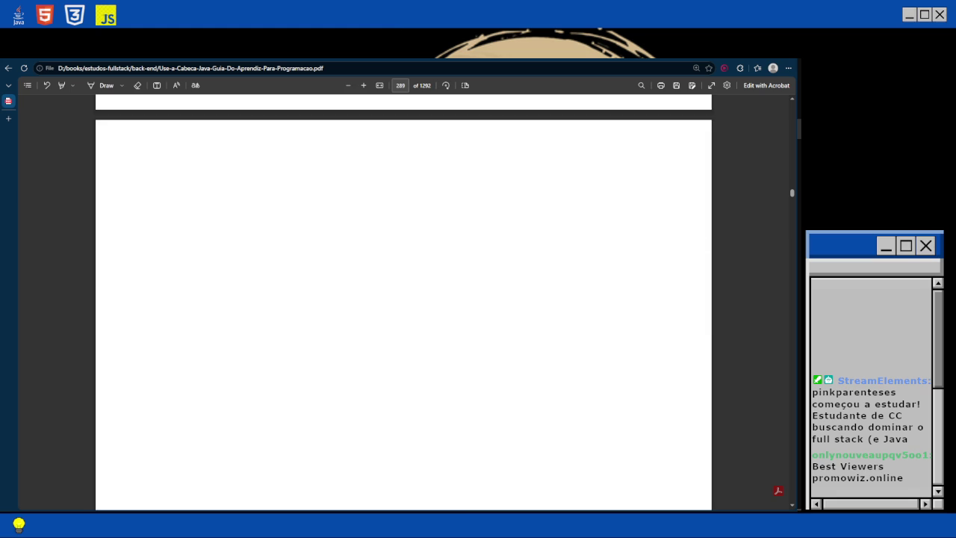
{"action": "scroll", "coordinate": [403, 299], "scroll_direction": "up", "scroll_amount": 1}
{"action": "scroll", "coordinate": [404, 298], "scroll_direction": "up", "scroll_amount": 15}
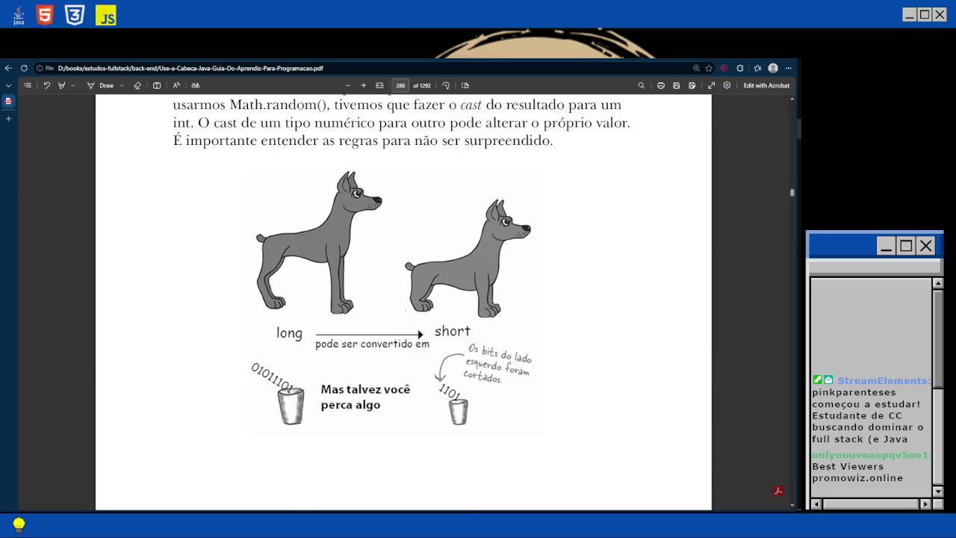
{"action": "scroll", "coordinate": [403, 298], "scroll_direction": "up", "scroll_amount": 5}
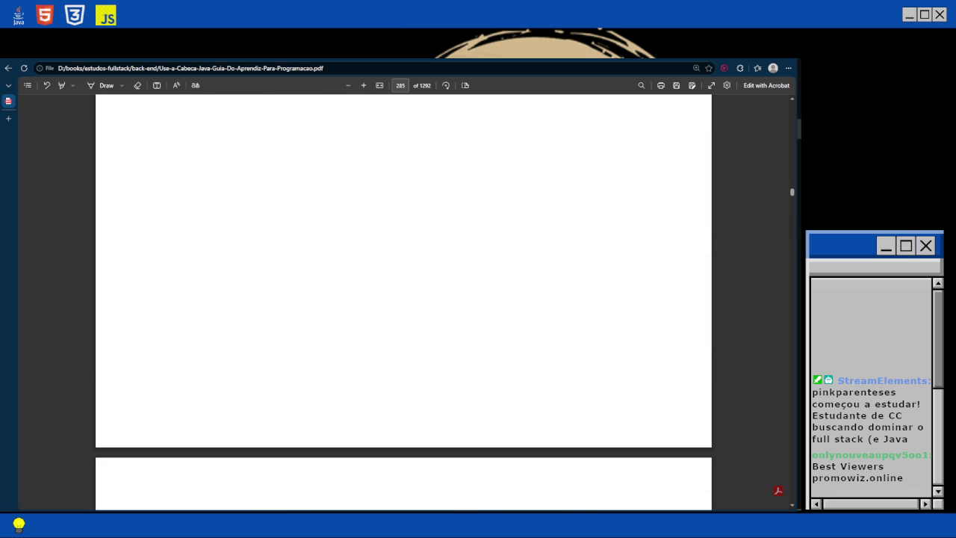
{"action": "scroll", "coordinate": [403, 299], "scroll_direction": "up", "scroll_amount": 15}
{"action": "scroll", "coordinate": [404, 298], "scroll_direction": "up", "scroll_amount": 10}
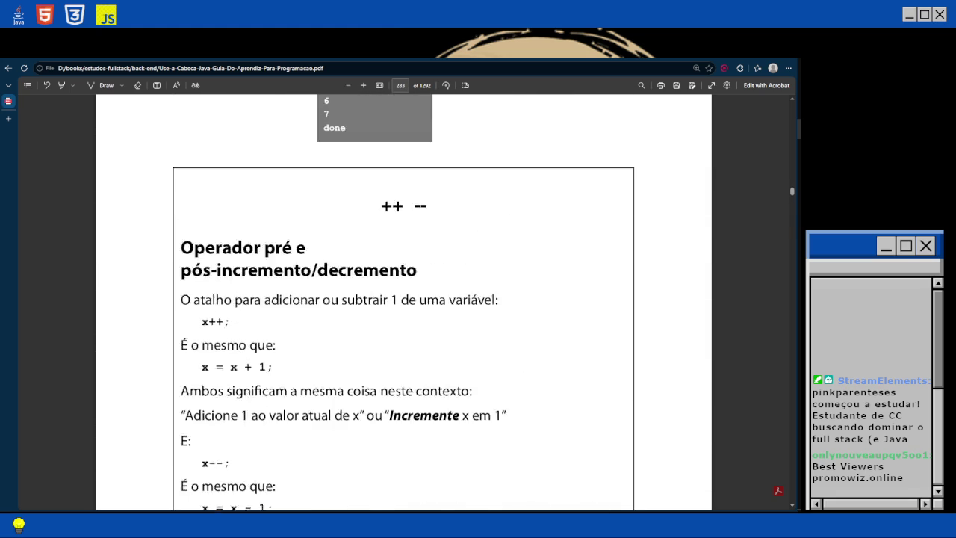
{"action": "scroll", "coordinate": [403, 298], "scroll_direction": "up", "scroll_amount": 2}
{"action": "scroll", "coordinate": [404, 299], "scroll_direction": "up", "scroll_amount": 20}
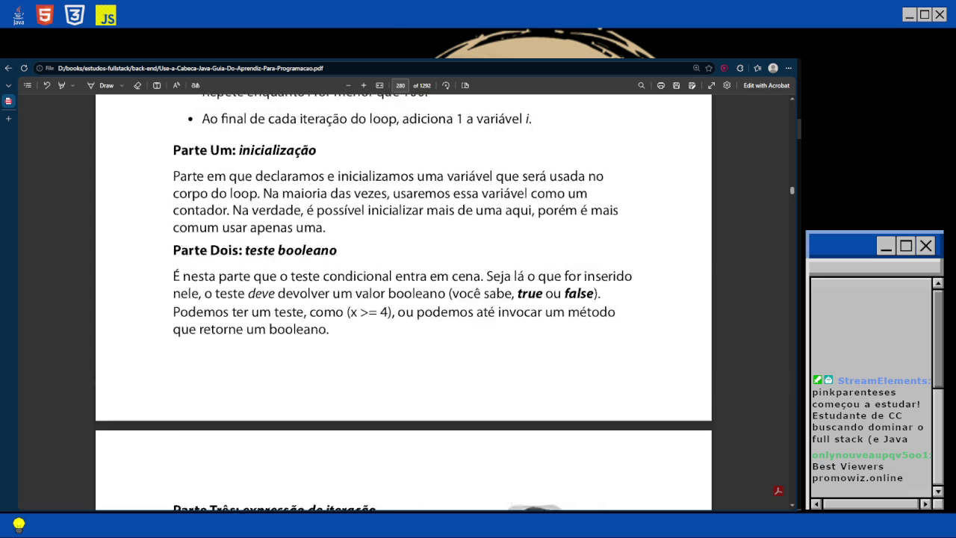
{"action": "scroll", "coordinate": [404, 299], "scroll_direction": "up", "scroll_amount": 1}
Scroll up to page 260 with the annotated SimpleStartupTestDrive code passing a fake guess.
{"action": "scroll", "coordinate": [403, 299], "scroll_direction": "up", "scroll_amount": 15}
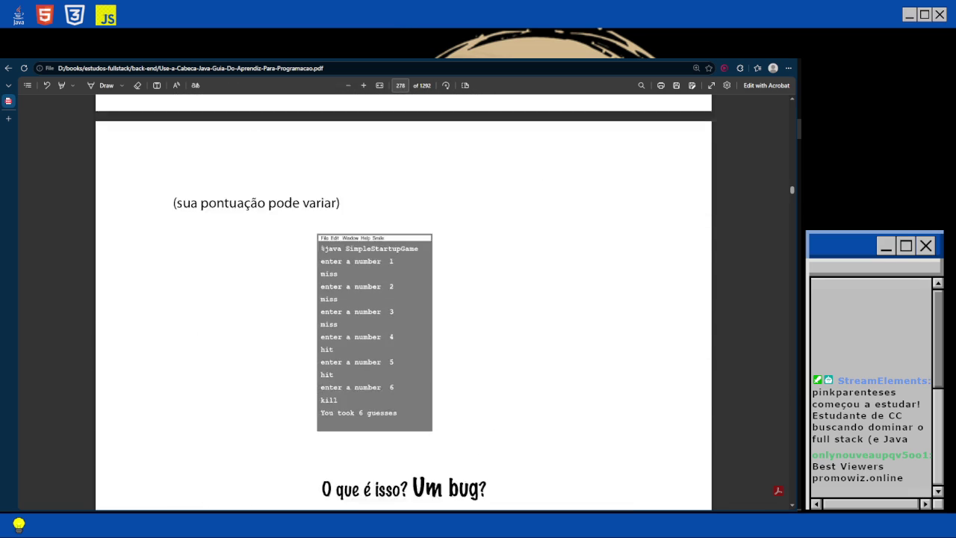
{"action": "scroll", "coordinate": [403, 298], "scroll_direction": "up", "scroll_amount": 5}
{"action": "scroll", "coordinate": [403, 298], "scroll_direction": "up", "scroll_amount": 10}
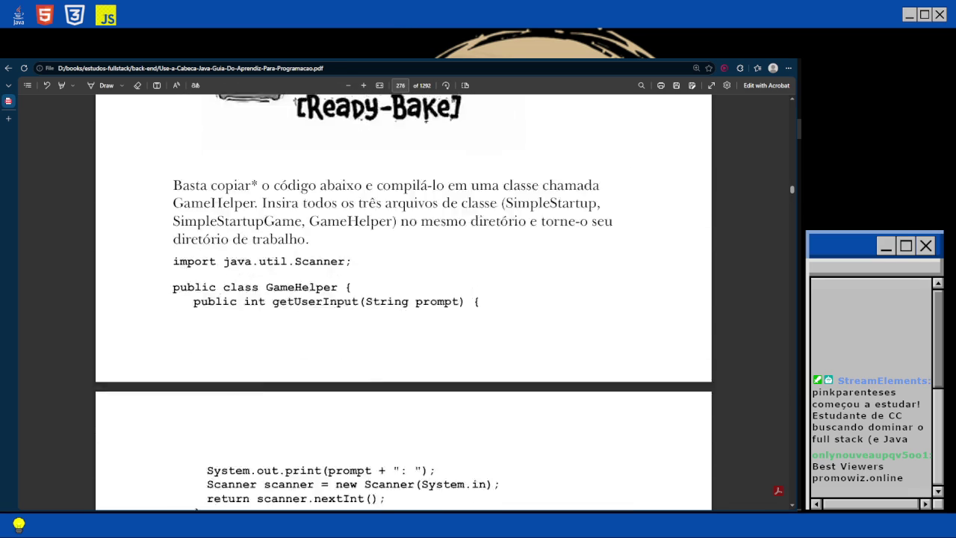
{"action": "scroll", "coordinate": [404, 299], "scroll_direction": "up", "scroll_amount": 5}
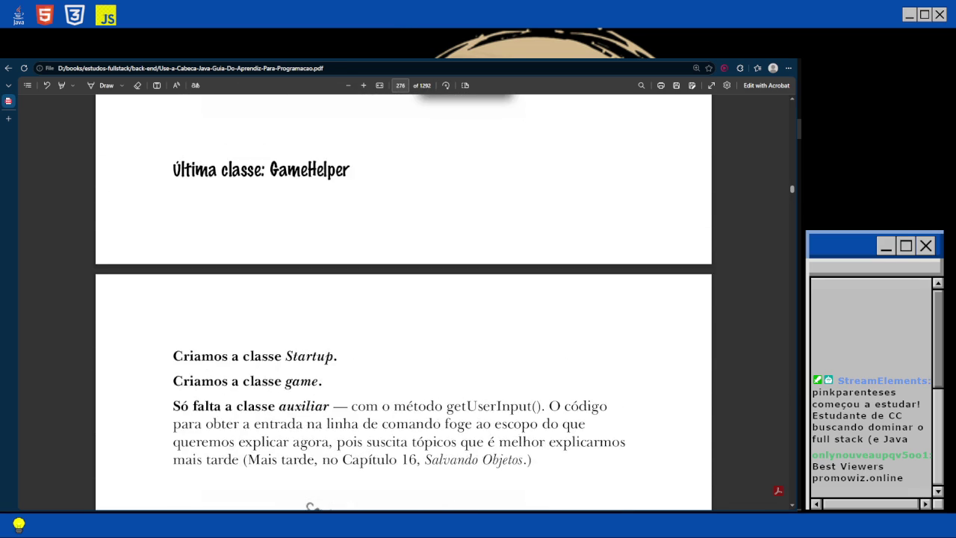
{"action": "scroll", "coordinate": [404, 299], "scroll_direction": "up", "scroll_amount": 10}
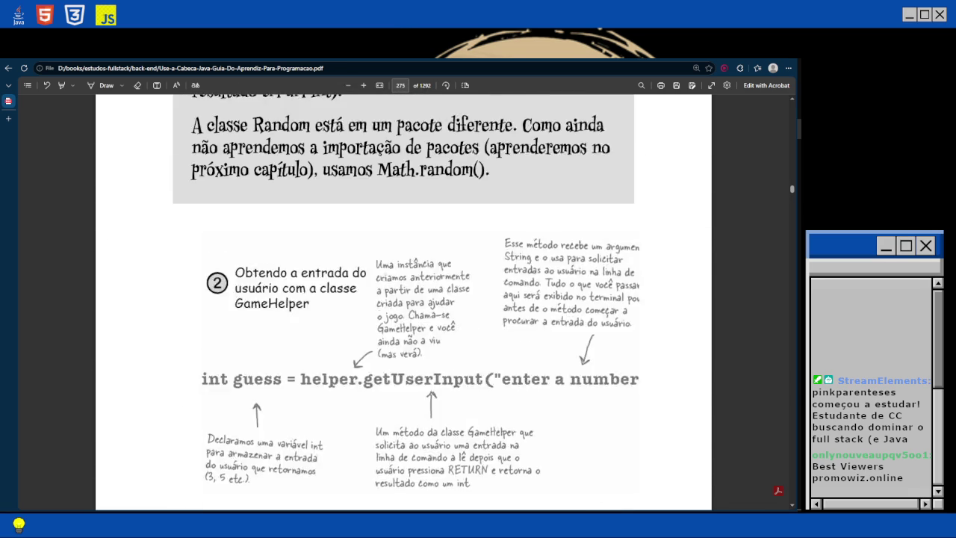
{"action": "scroll", "coordinate": [403, 299], "scroll_direction": "up", "scroll_amount": 5}
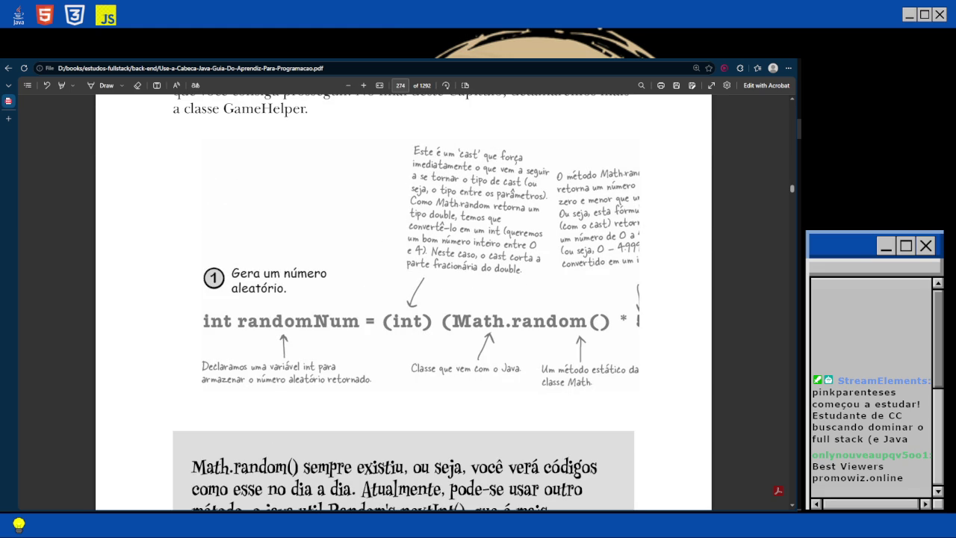
{"action": "scroll", "coordinate": [403, 299], "scroll_direction": "up", "scroll_amount": 15}
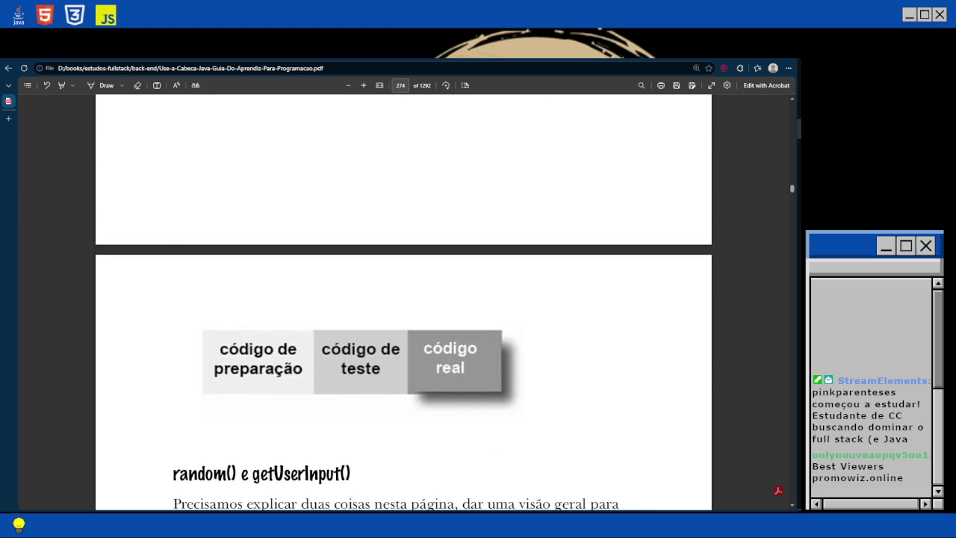
{"action": "scroll", "coordinate": [403, 298], "scroll_direction": "up", "scroll_amount": 1}
{"action": "scroll", "coordinate": [403, 299], "scroll_direction": "up", "scroll_amount": 15}
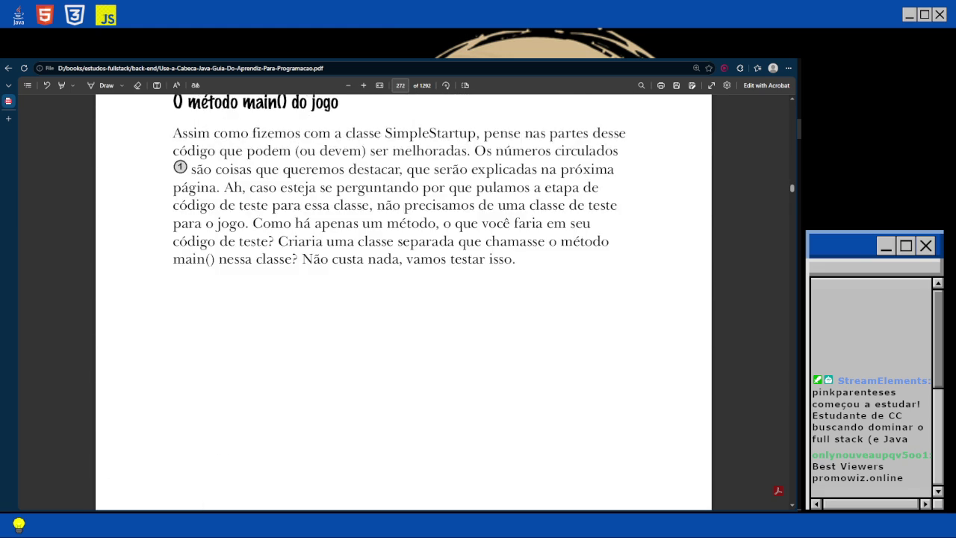
{"action": "scroll", "coordinate": [404, 299], "scroll_direction": "up", "scroll_amount": 6}
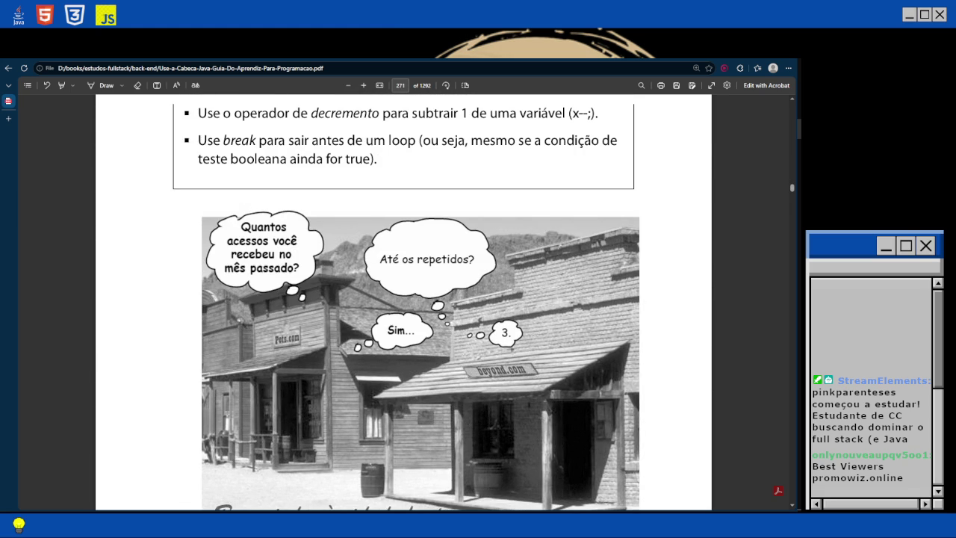
{"action": "scroll", "coordinate": [404, 299], "scroll_direction": "up", "scroll_amount": 15}
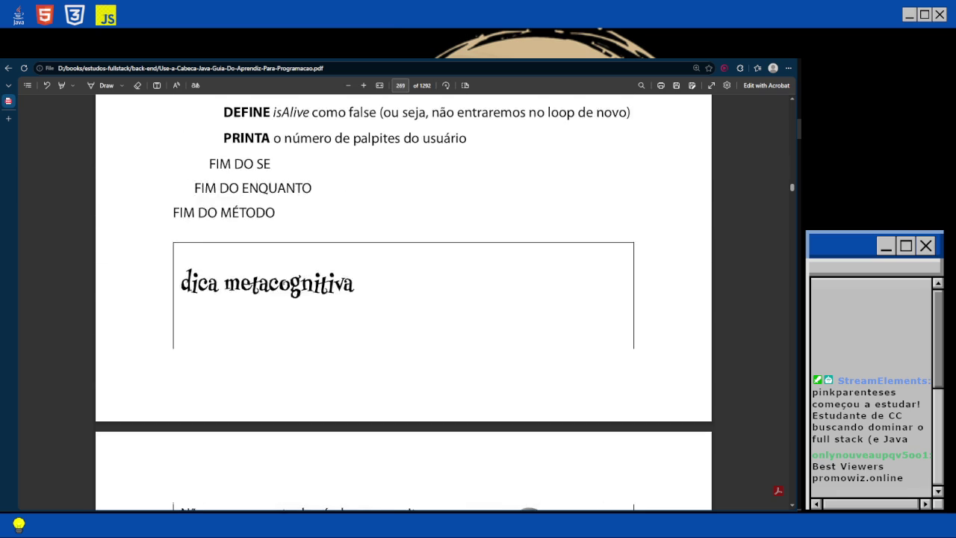
{"action": "scroll", "coordinate": [403, 299], "scroll_direction": "up", "scroll_amount": 4}
{"action": "scroll", "coordinate": [403, 299], "scroll_direction": "up", "scroll_amount": 10}
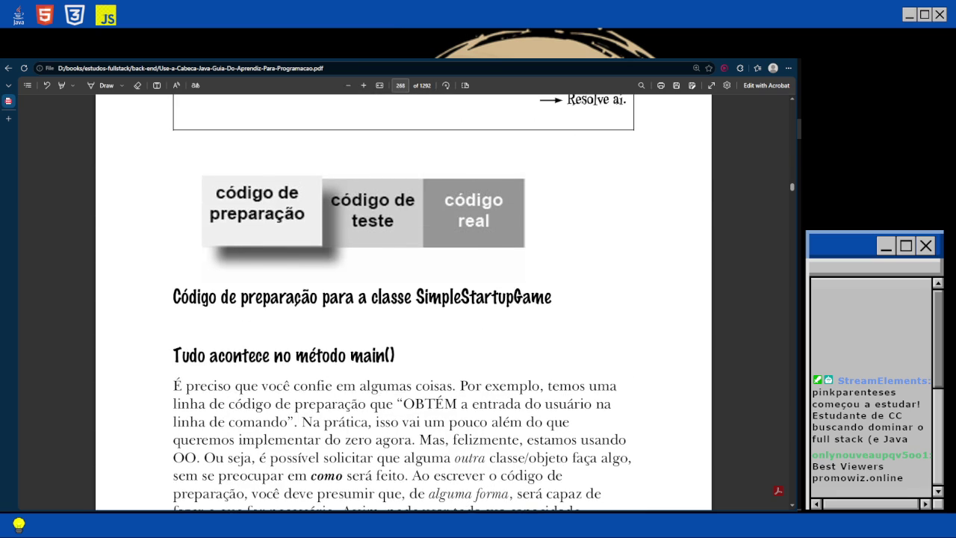
{"action": "scroll", "coordinate": [403, 299], "scroll_direction": "down", "scroll_amount": 2}
{"action": "scroll", "coordinate": [403, 298], "scroll_direction": "down", "scroll_amount": 10}
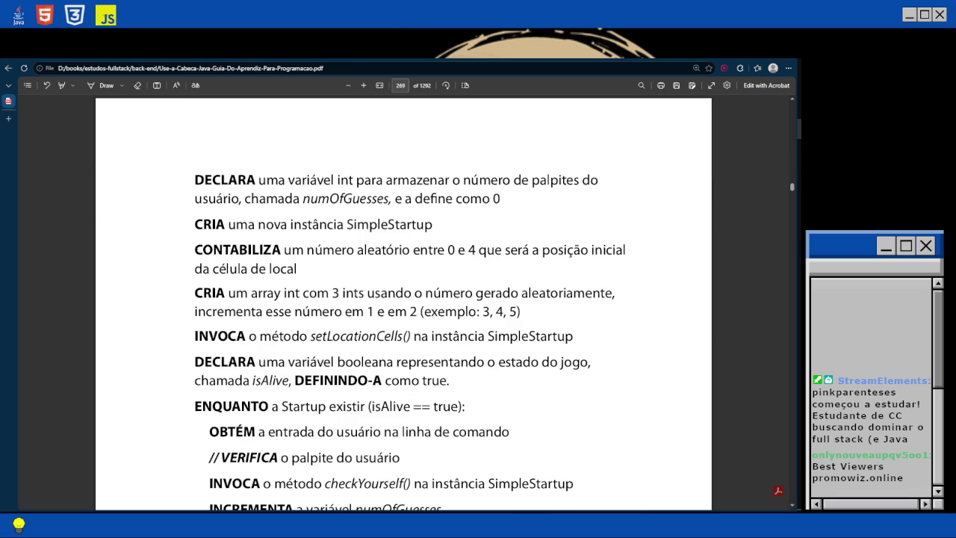
{"action": "scroll", "coordinate": [404, 299], "scroll_direction": "down", "scroll_amount": 3}
{"action": "scroll", "coordinate": [403, 298], "scroll_direction": "up", "scroll_amount": 10}
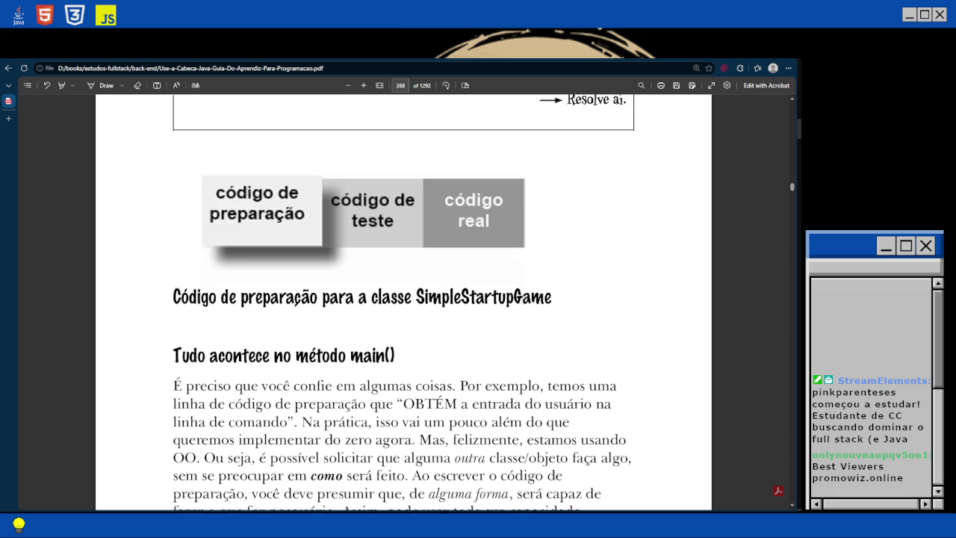
{"action": "scroll", "coordinate": [404, 298], "scroll_direction": "down", "scroll_amount": 3}
{"action": "scroll", "coordinate": [403, 299], "scroll_direction": "down", "scroll_amount": 15}
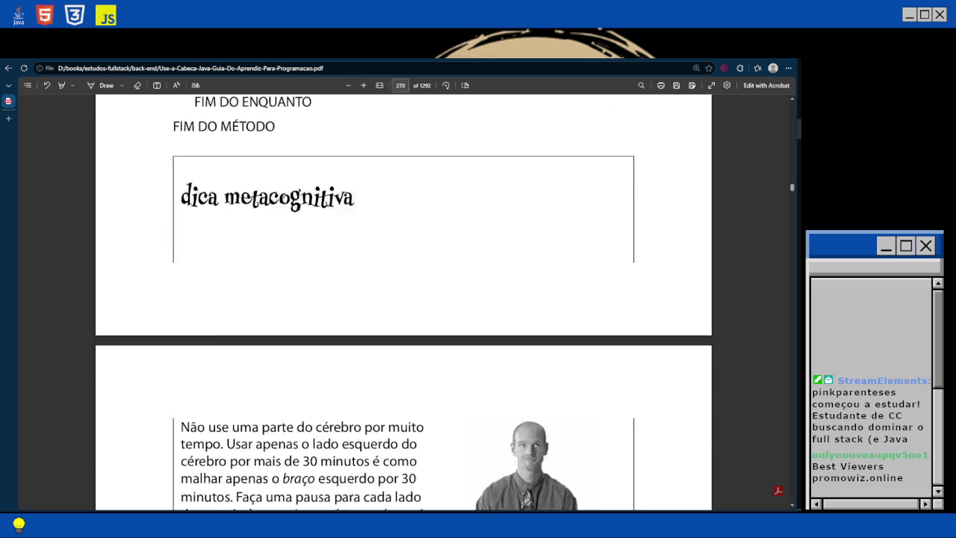
{"action": "scroll", "coordinate": [404, 299], "scroll_direction": "down", "scroll_amount": 4}
{"action": "scroll", "coordinate": [404, 298], "scroll_direction": "down", "scroll_amount": 10}
{"action": "scroll", "coordinate": [404, 299], "scroll_direction": "up", "scroll_amount": 5}
{"action": "scroll", "coordinate": [404, 298], "scroll_direction": "up", "scroll_amount": 15}
{"action": "scroll", "coordinate": [403, 299], "scroll_direction": "up", "scroll_amount": 15}
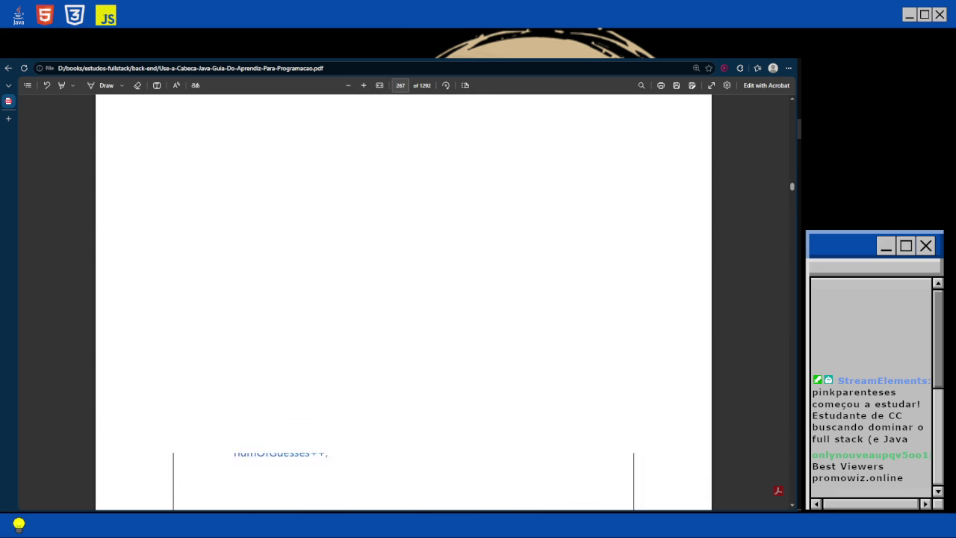
{"action": "scroll", "coordinate": [403, 299], "scroll_direction": "up", "scroll_amount": 2}
{"action": "scroll", "coordinate": [403, 299], "scroll_direction": "up", "scroll_amount": 10}
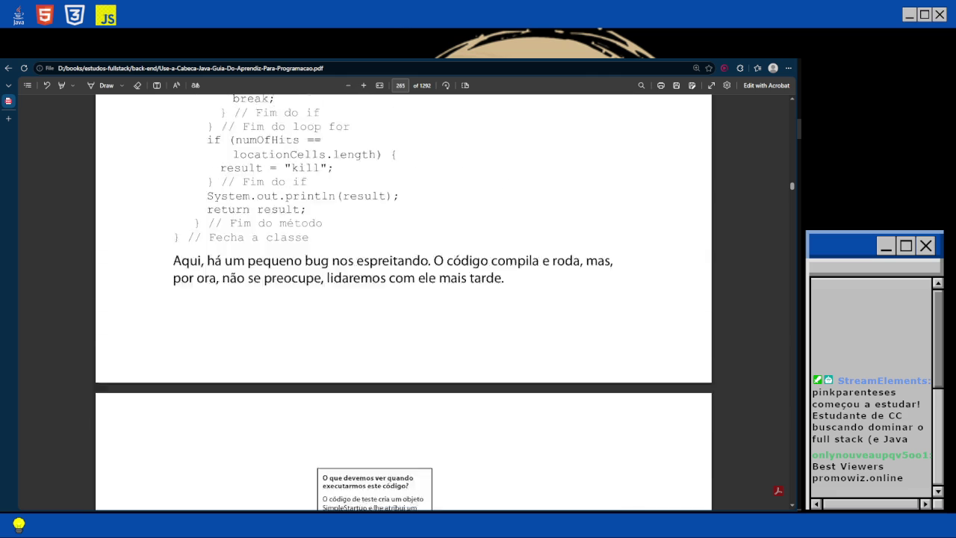
{"action": "scroll", "coordinate": [403, 302], "scroll_direction": "up", "scroll_amount": 10}
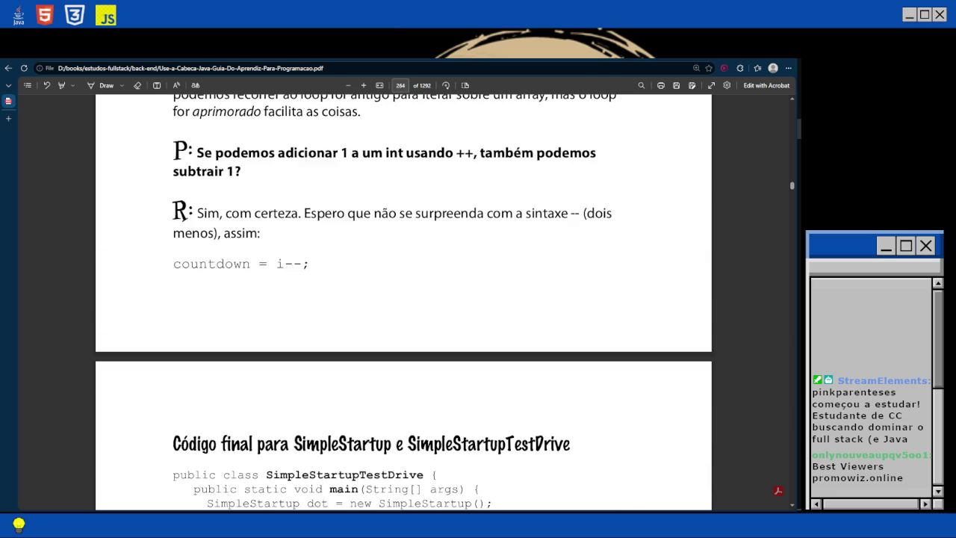
{"action": "scroll", "coordinate": [403, 299], "scroll_direction": "up", "scroll_amount": 5}
{"action": "scroll", "coordinate": [403, 299], "scroll_direction": "up", "scroll_amount": 20}
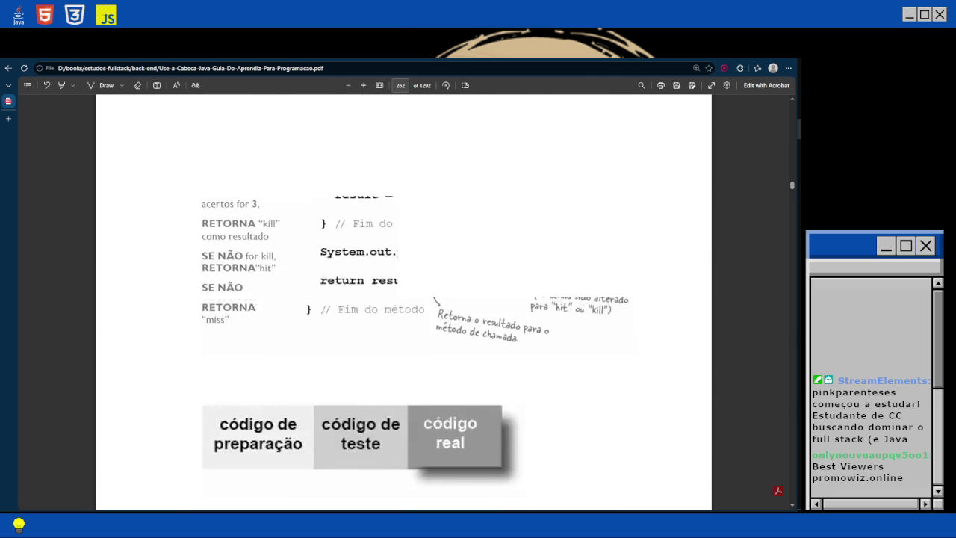
{"action": "scroll", "coordinate": [403, 298], "scroll_direction": "up", "scroll_amount": 10}
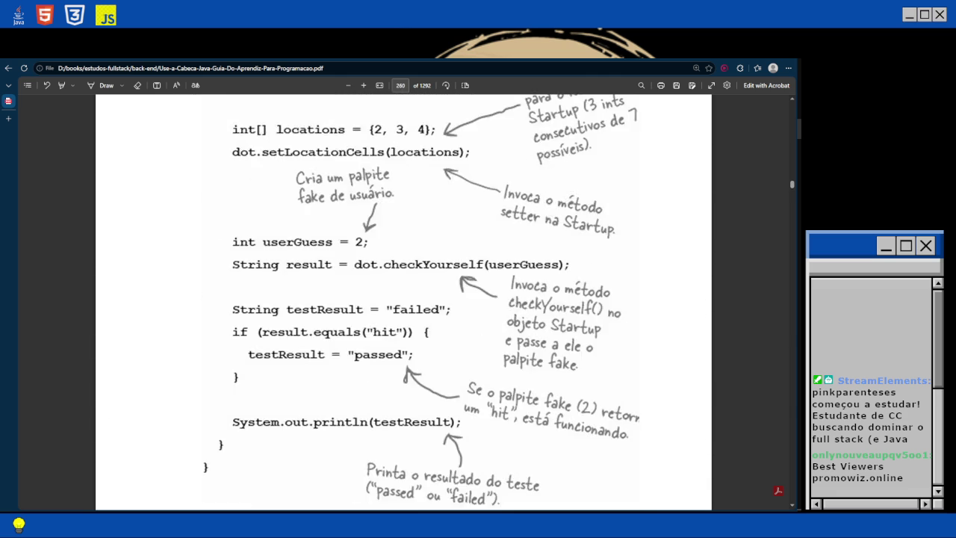
{"action": "scroll", "coordinate": [404, 299], "scroll_direction": "down", "scroll_amount": 4}
{"action": "scroll", "coordinate": [403, 298], "scroll_direction": "up", "scroll_amount": 10}
{"action": "scroll", "coordinate": [403, 299], "scroll_direction": "down", "scroll_amount": 5}
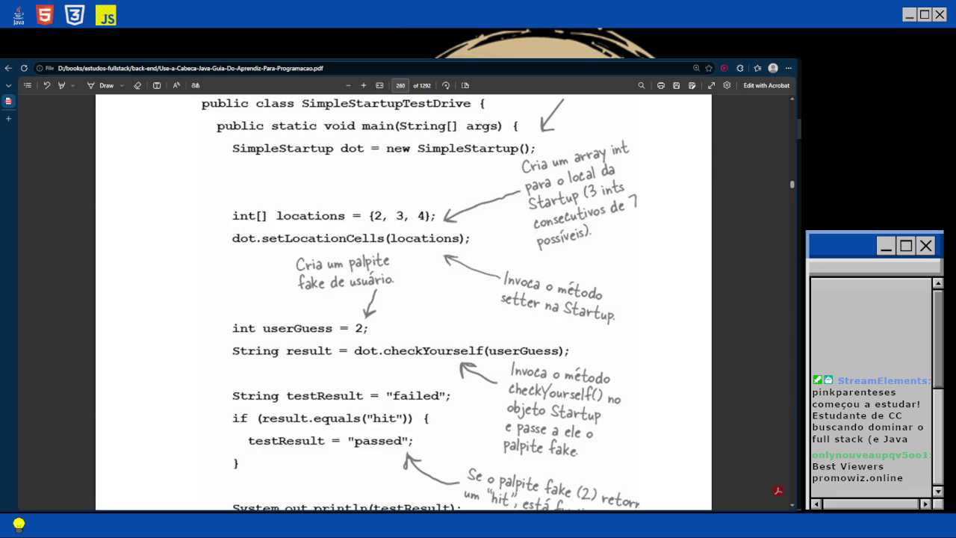
{"action": "scroll", "coordinate": [403, 298], "scroll_direction": "down", "scroll_amount": 2}
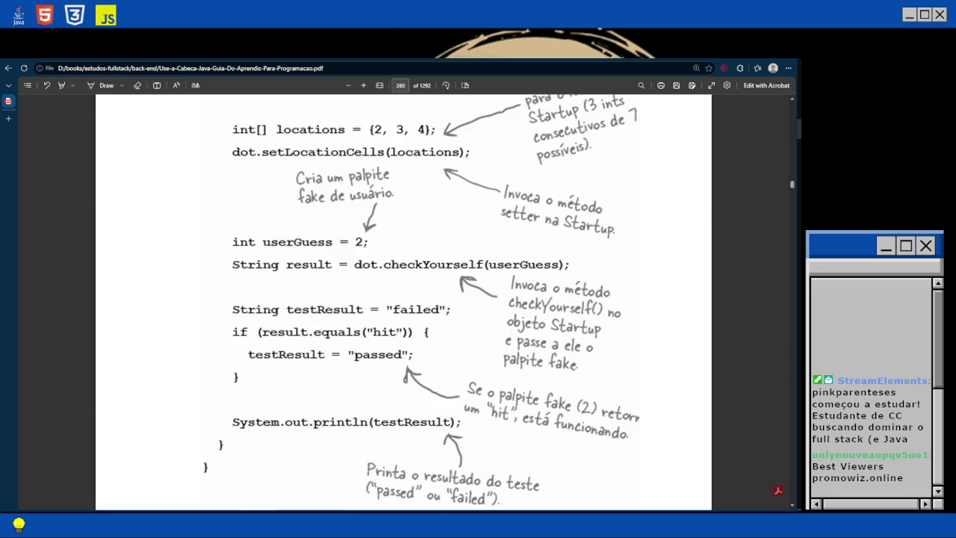
{"action": "scroll", "coordinate": [403, 299], "scroll_direction": "up", "scroll_amount": 4}
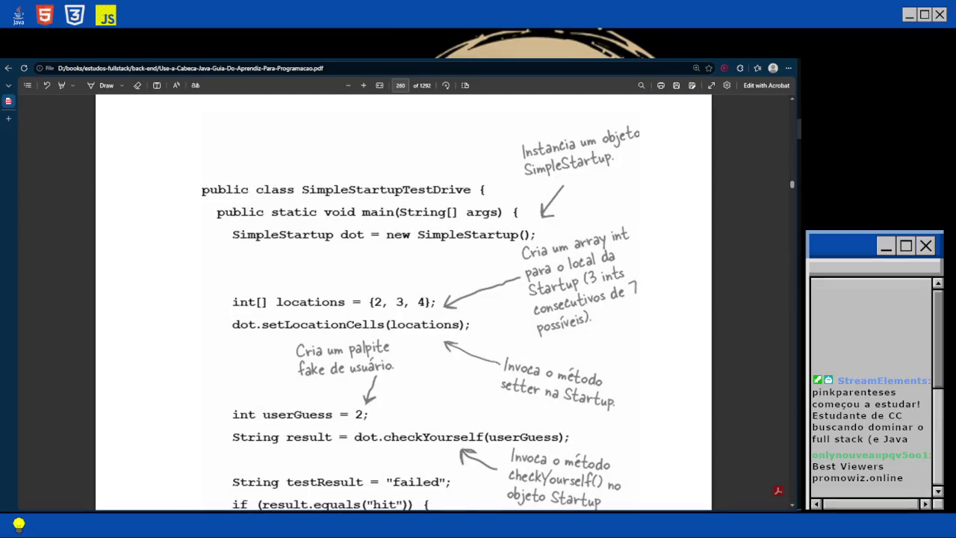
{"action": "scroll", "coordinate": [403, 298], "scroll_direction": "down", "scroll_amount": 3}
{"action": "scroll", "coordinate": [403, 298], "scroll_direction": "down", "scroll_amount": 2}
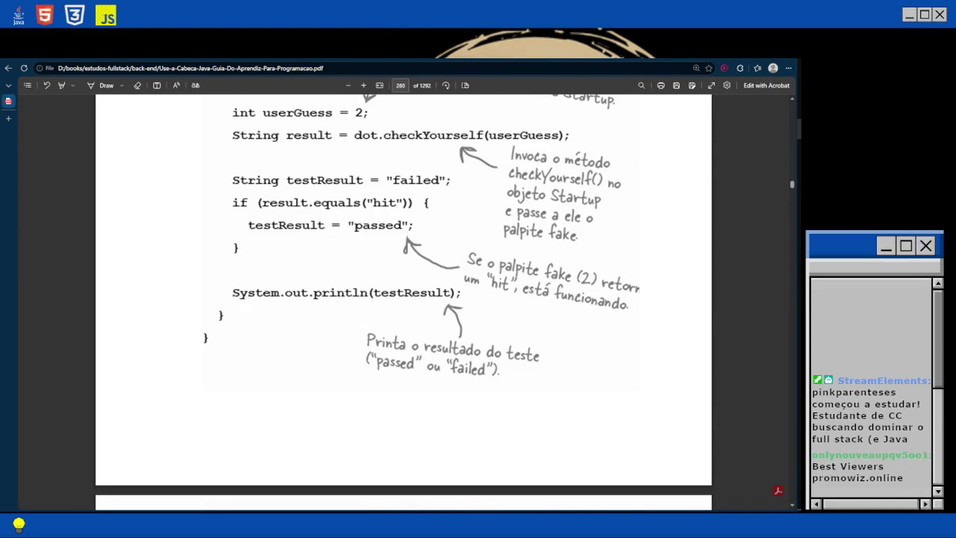
{"action": "scroll", "coordinate": [403, 299], "scroll_direction": "up", "scroll_amount": 1}
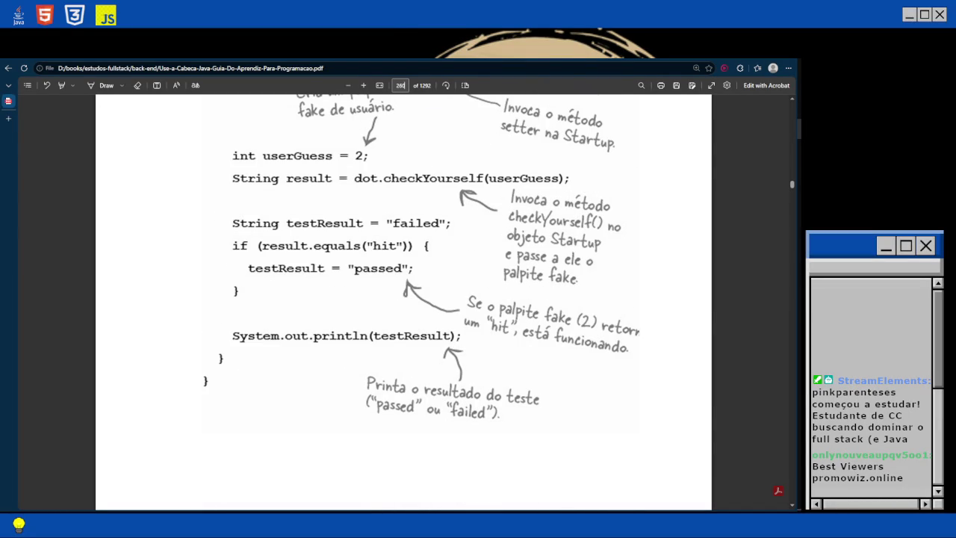
{"action": "type", "text": "325"}
{"action": "key", "text": "Return"}
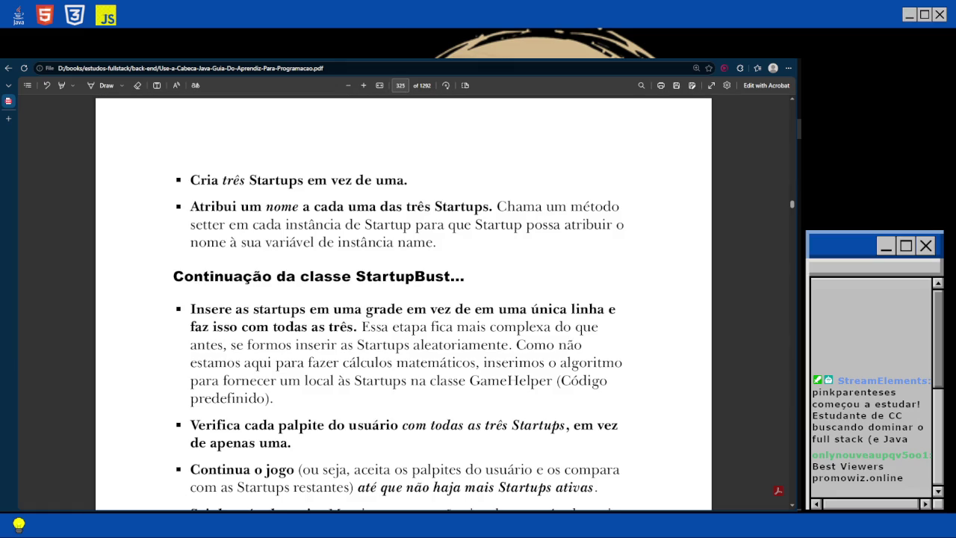
{"action": "scroll", "coordinate": [403, 299], "scroll_direction": "down", "scroll_amount": 6}
{"action": "scroll", "coordinate": [403, 299], "scroll_direction": "down", "scroll_amount": 20}
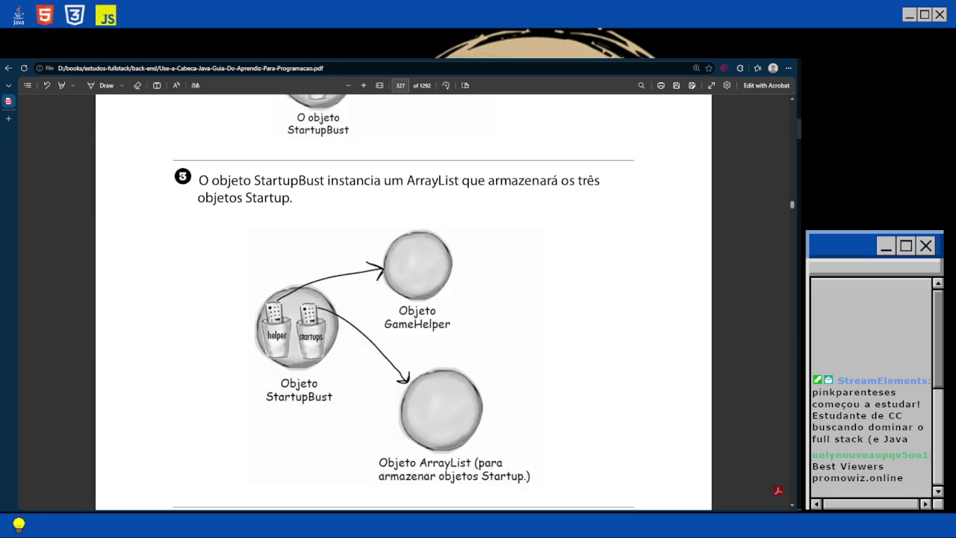
{"action": "scroll", "coordinate": [403, 299], "scroll_direction": "down", "scroll_amount": 2}
{"action": "scroll", "coordinate": [403, 299], "scroll_direction": "down", "scroll_amount": 10}
{"action": "scroll", "coordinate": [403, 299], "scroll_direction": "down", "scroll_amount": 15}
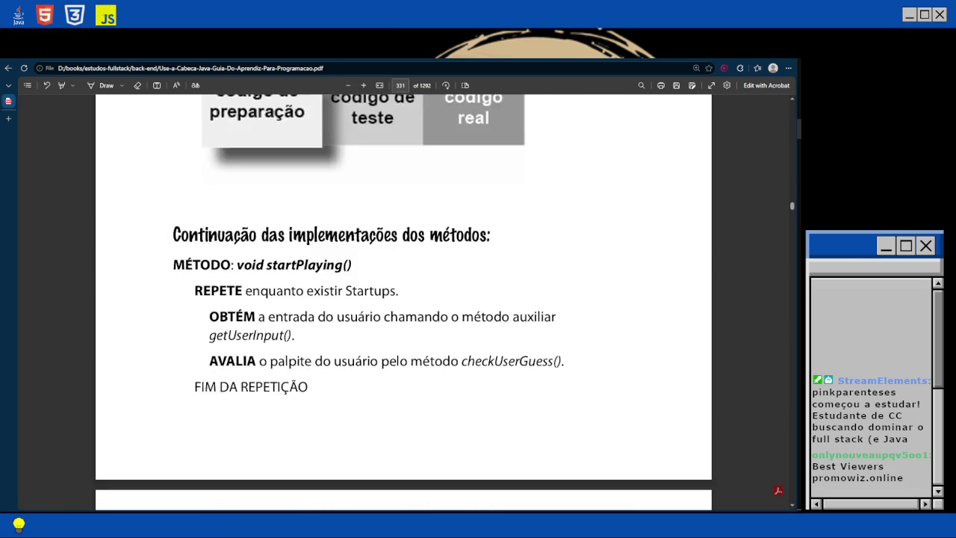
{"action": "scroll", "coordinate": [403, 299], "scroll_direction": "down", "scroll_amount": 9}
{"action": "scroll", "coordinate": [403, 299], "scroll_direction": "down", "scroll_amount": 12}
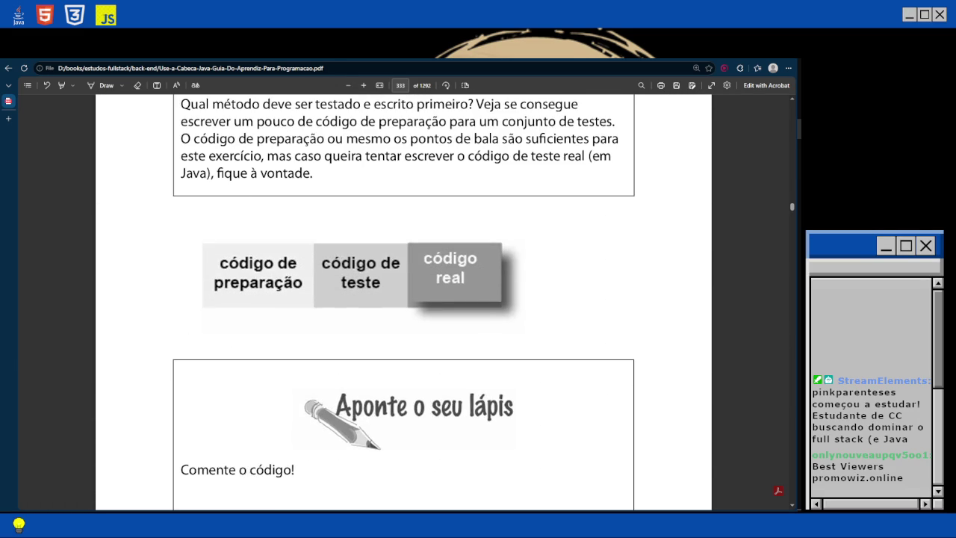
{"action": "scroll", "coordinate": [404, 299], "scroll_direction": "up", "scroll_amount": 1}
{"action": "scroll", "coordinate": [484, 100], "scroll_direction": "up", "scroll_amount": 1}
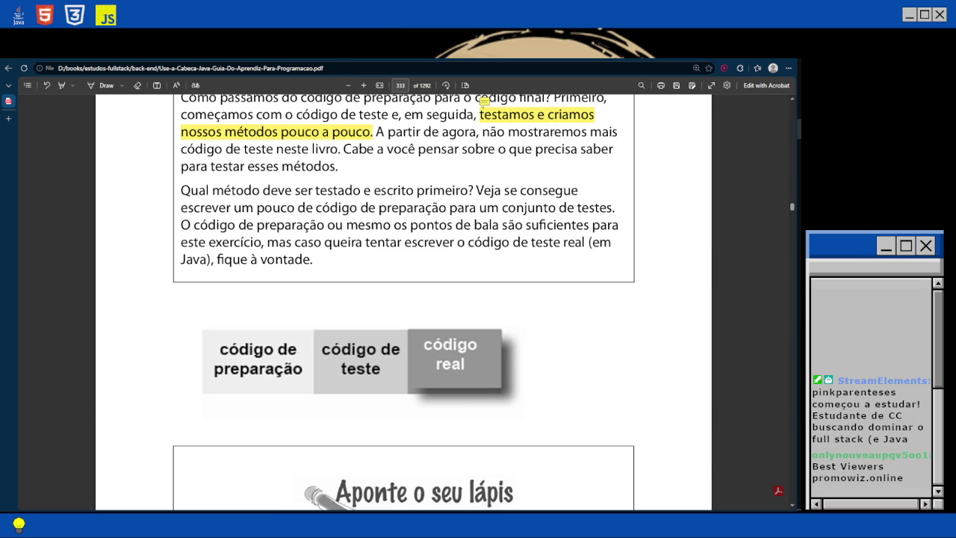
{"action": "scroll", "coordinate": [403, 299], "scroll_direction": "up", "scroll_amount": 7}
{"action": "scroll", "coordinate": [403, 299], "scroll_direction": "down", "scroll_amount": 12}
{"action": "scroll", "coordinate": [403, 298], "scroll_direction": "down", "scroll_amount": 8}
{"action": "scroll", "coordinate": [404, 298], "scroll_direction": "up", "scroll_amount": 8}
{"action": "scroll", "coordinate": [484, 101], "scroll_direction": "up", "scroll_amount": 5}
{"action": "scroll", "coordinate": [404, 303], "scroll_direction": "up", "scroll_amount": 1}
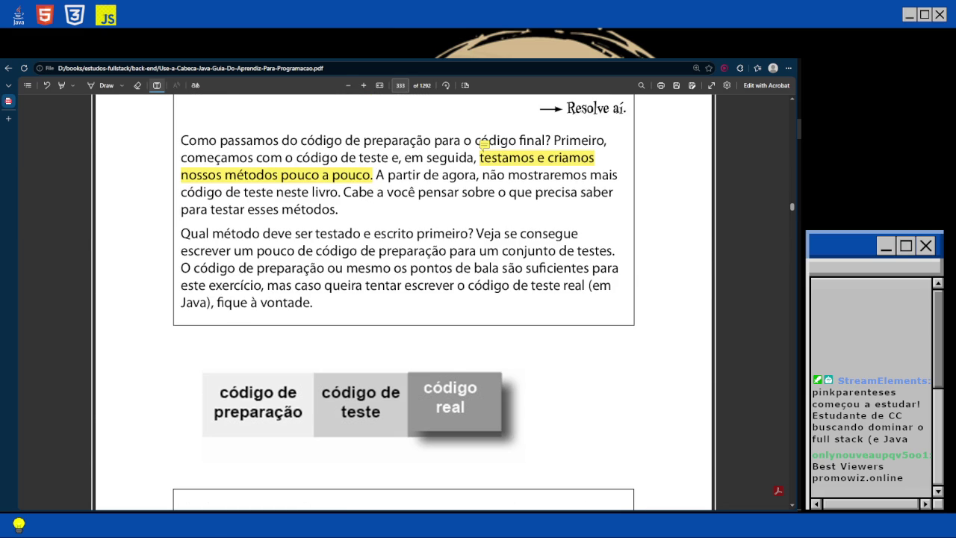
{"action": "left_click", "coordinate": [545, 336]}
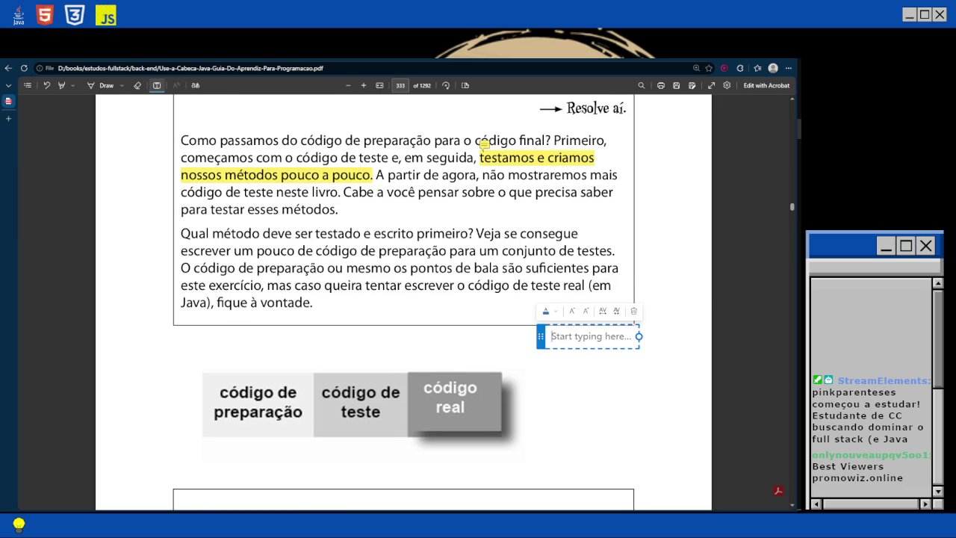
Type 'public class StartupBustTestDrive{' with a 'public static void main(String[] args){' method and its closing brace.
{"action": "type", "text": "public"}
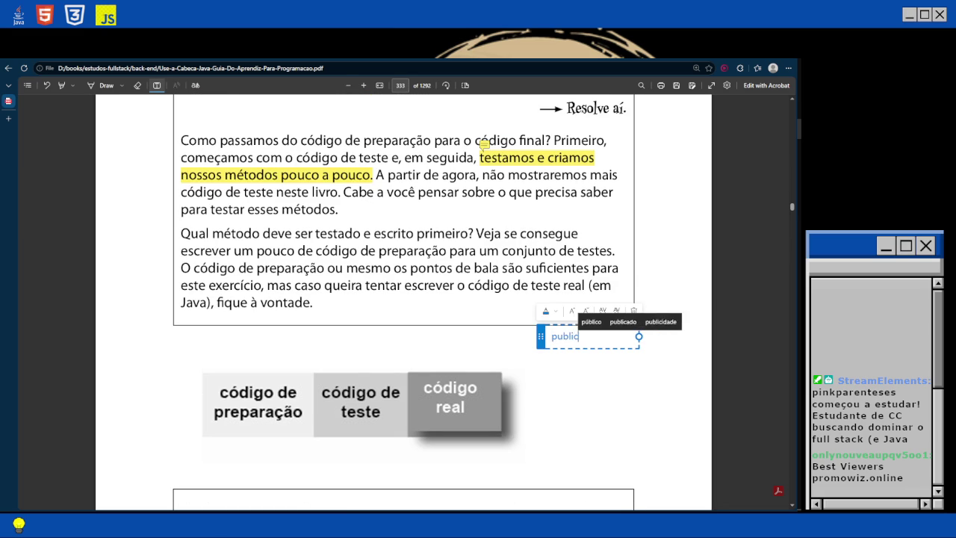
{"action": "type", "text": " class S"}
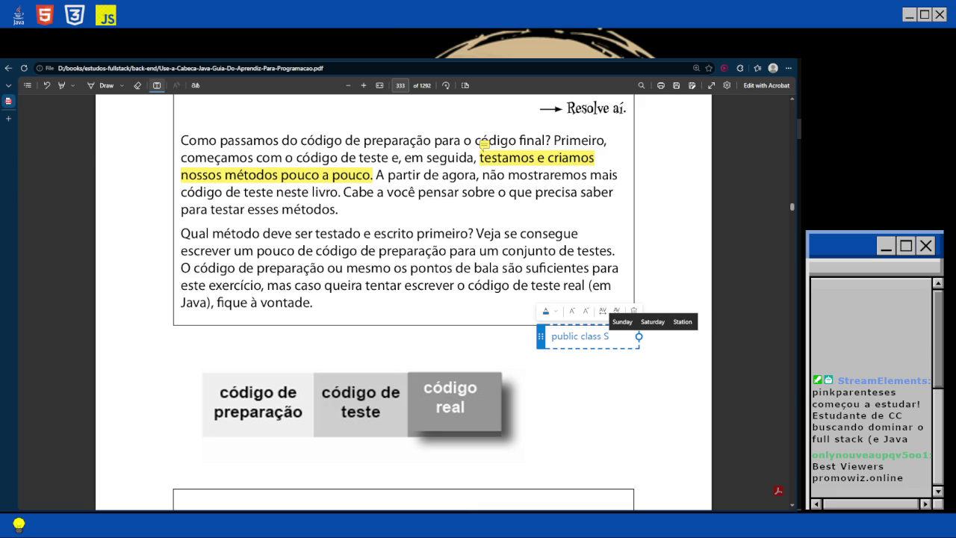
{"action": "type", "text": "tartupBustTe"}
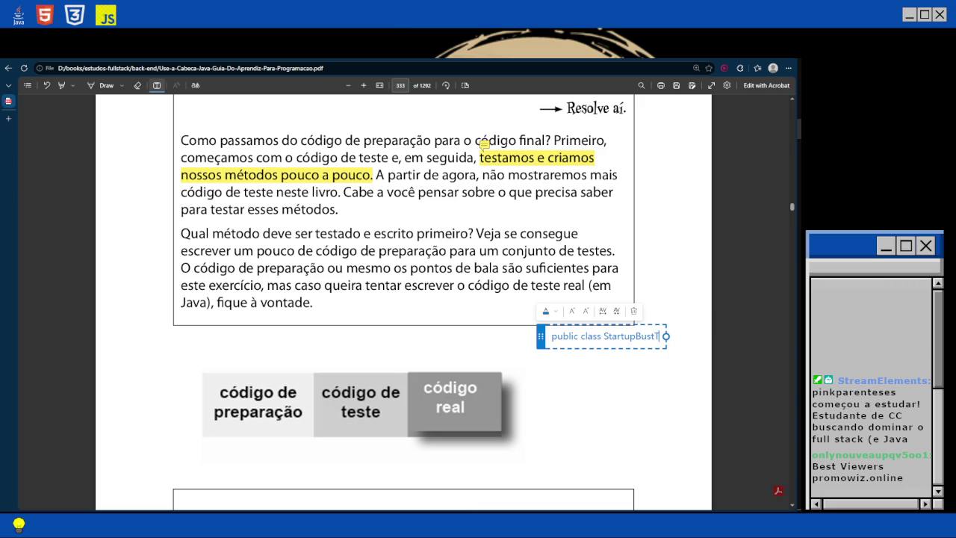
{"action": "key", "text": "BackSpace"}
{"action": "key", "text": "BackSpace"}
{"action": "type", "text": "Test"}
{"action": "type", "text": "Drive"}
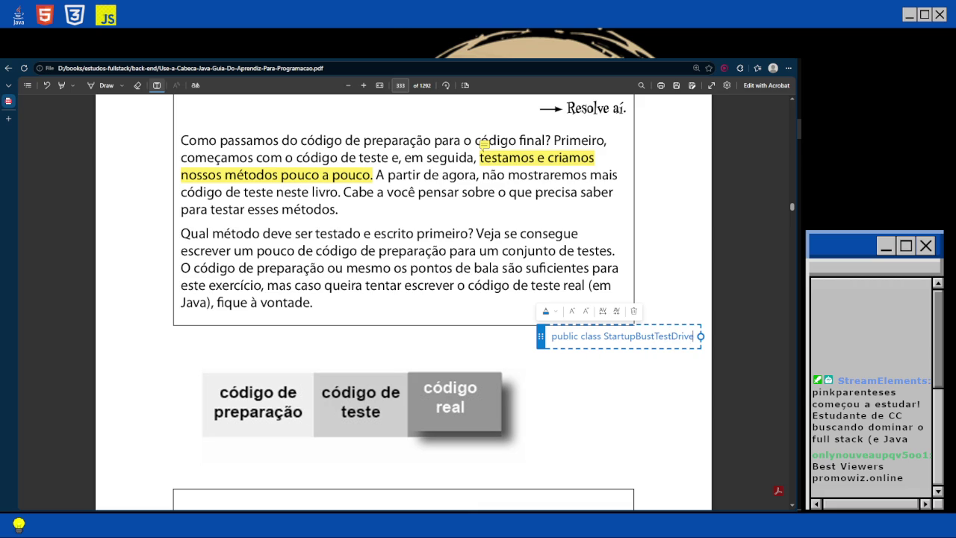
{"action": "type", "text": "{"}
{"action": "key", "text": "Return"}
{"action": "type", "text": "publ"}
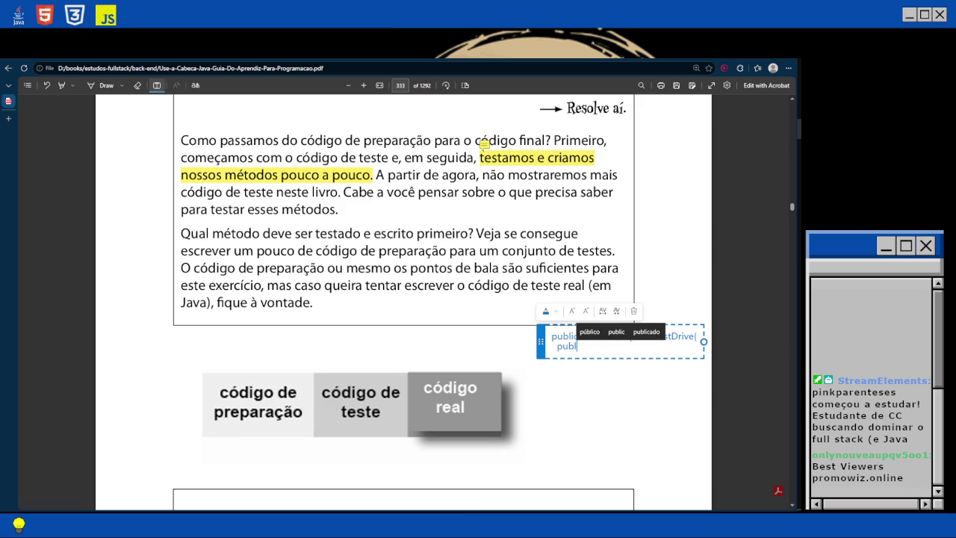
{"action": "type", "text": "ic static void main("}
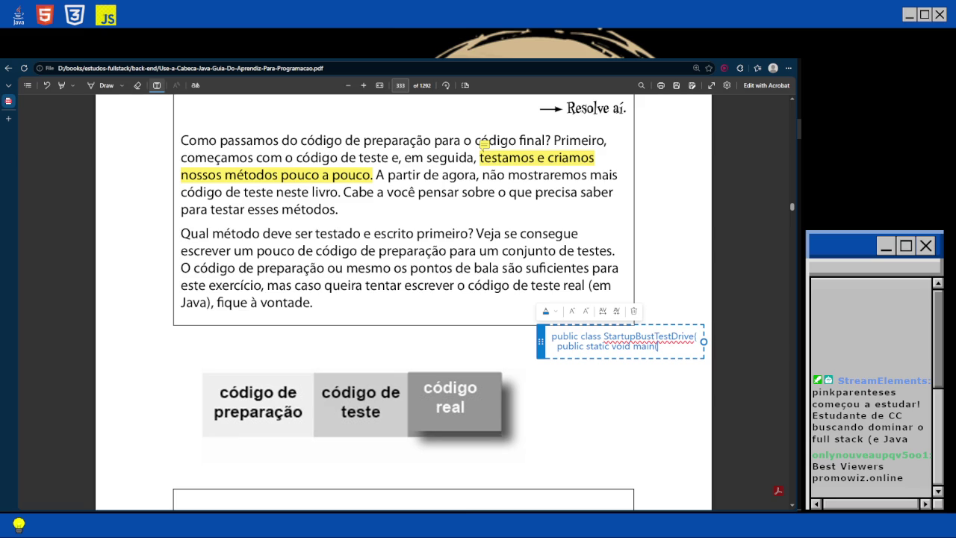
{"action": "type", "text": "String"}
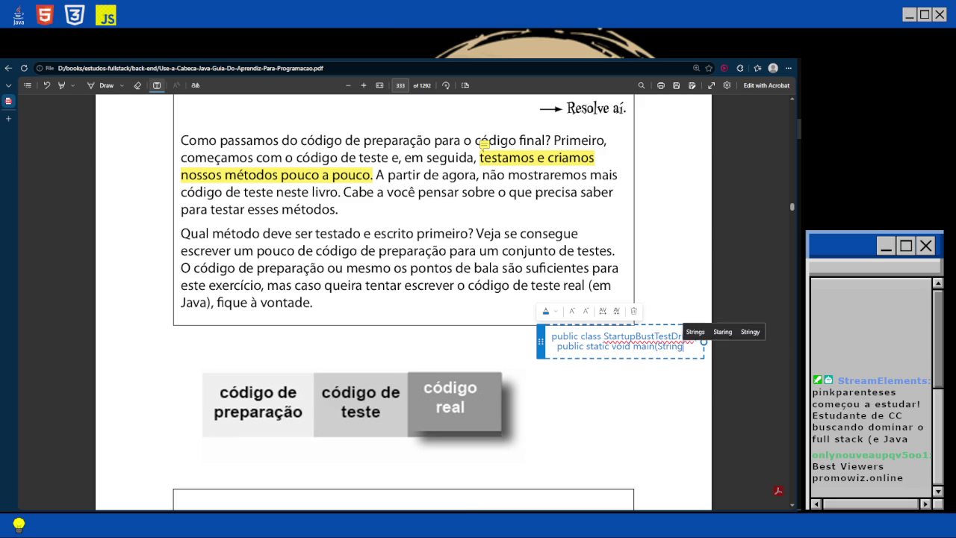
{"action": "type", "text": "[] args"}
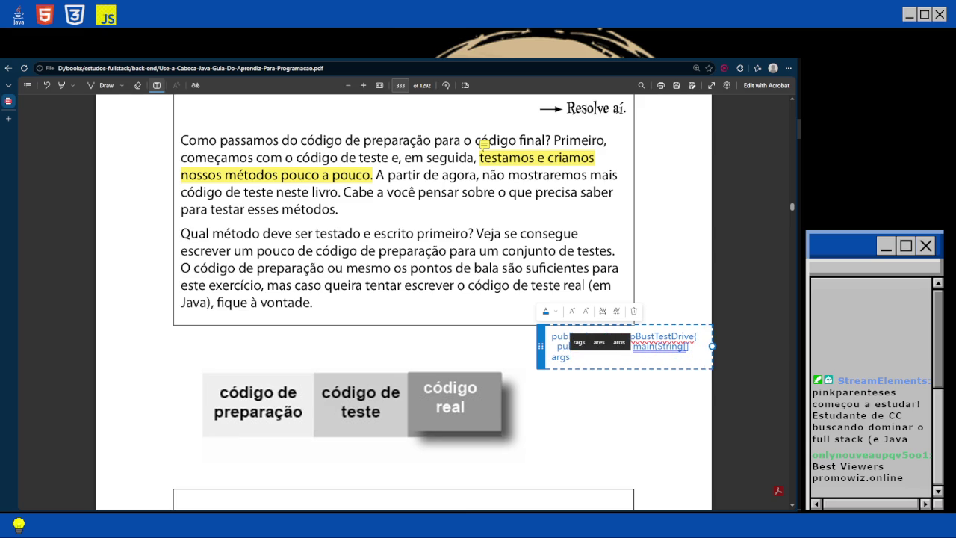
{"action": "type", "text": "){"}
{"action": "key", "text": "Return"}
{"action": "type", "text": "}"}
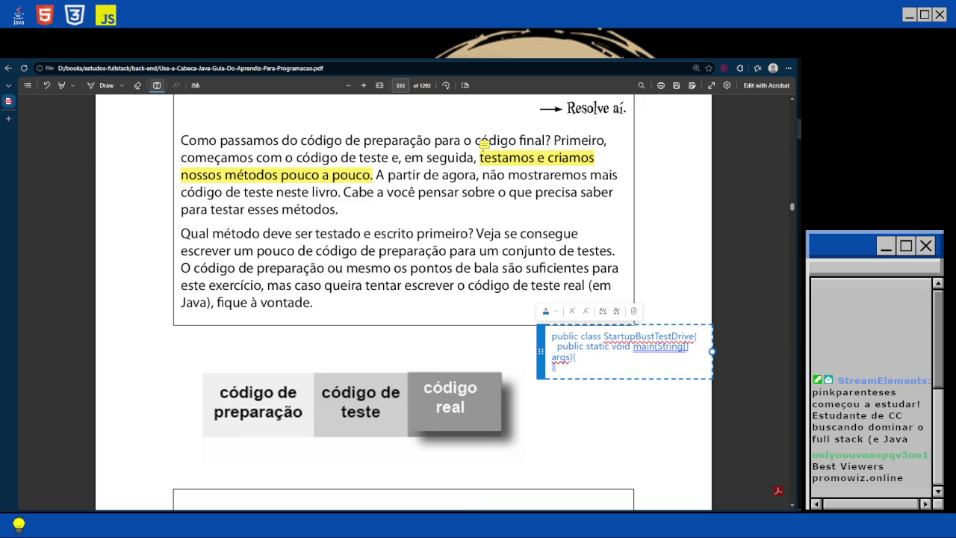
Add the class's closing brace and begin a statement inside main with 'StartupBs'.
{"action": "key", "text": "Home"}
{"action": "key", "text": "End"}
{"action": "key", "text": "Return"}
{"action": "type", "text": "}"}
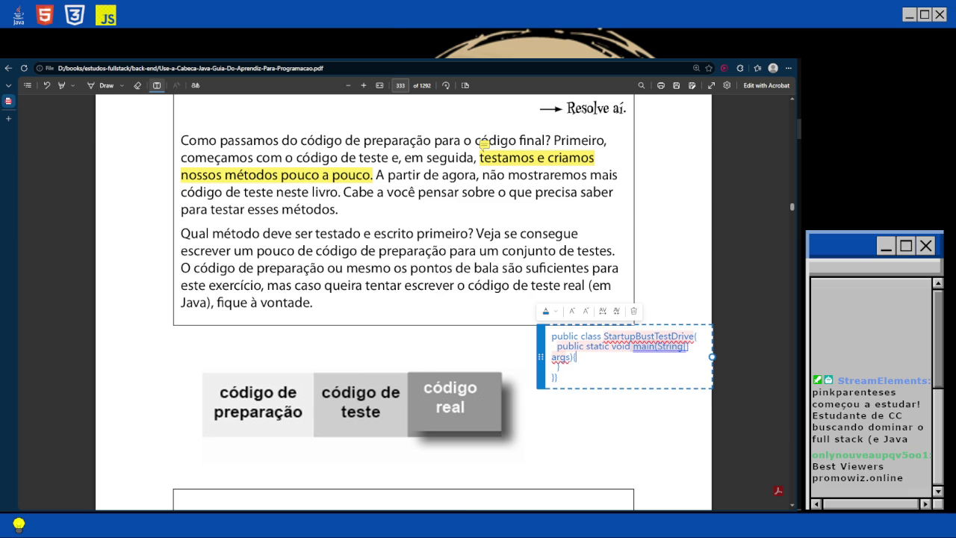
{"action": "key", "text": "Return"}
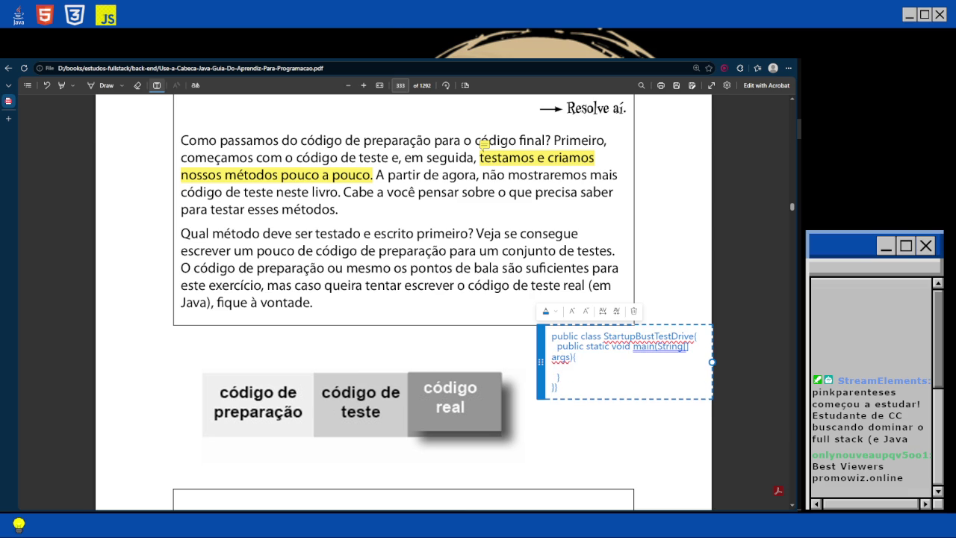
{"action": "type", "text": "StartupBs"}
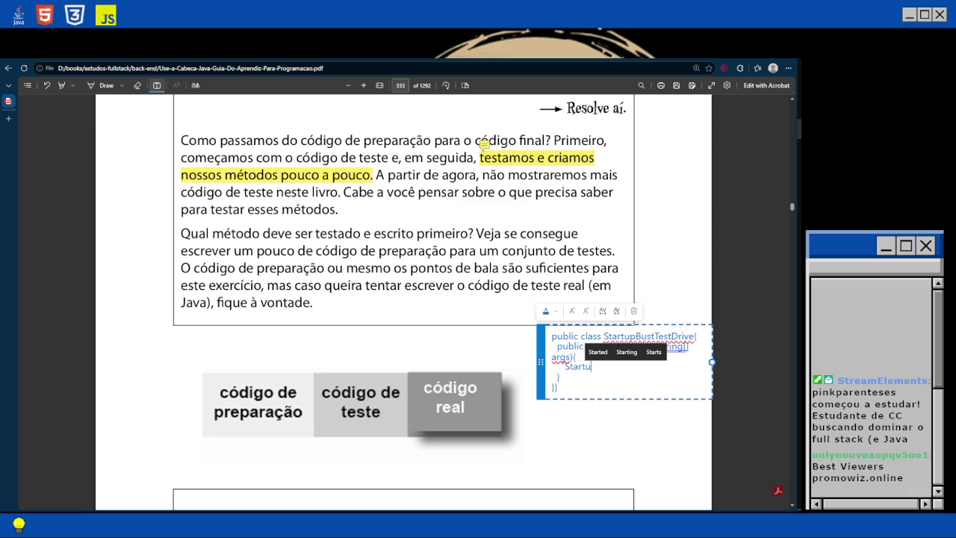
Complete 'StartupBust game = new Startup();' and add 'GameHelper helper = new GameHelper();' on the next line.
{"action": "key", "text": "BackSpace"}
{"action": "type", "text": "ust"}
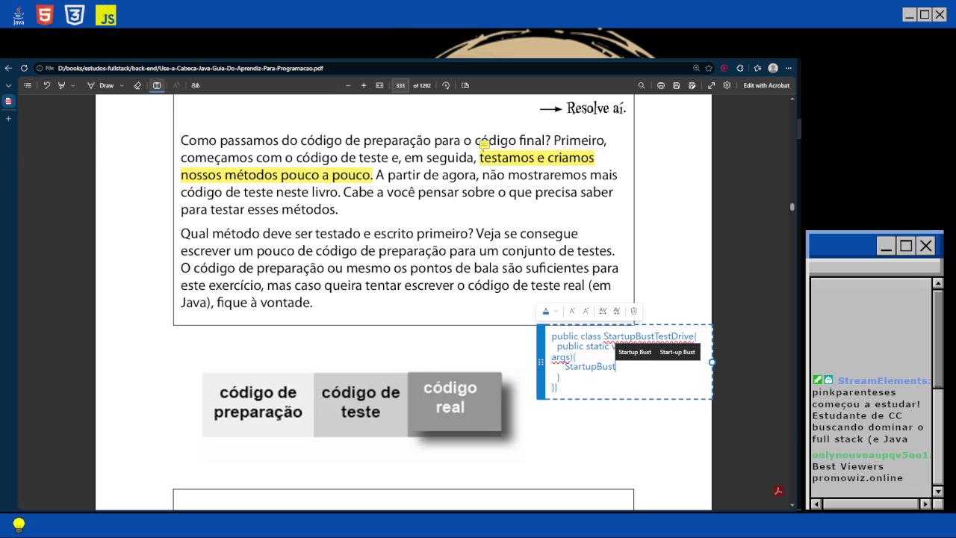
{"action": "type", "text": " game = "}
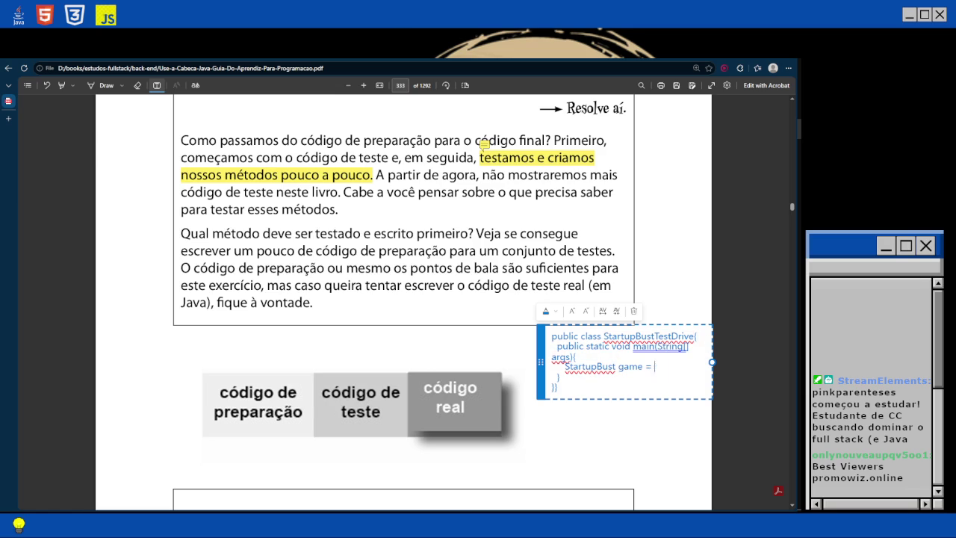
{"action": "type", "text": "new Start"}
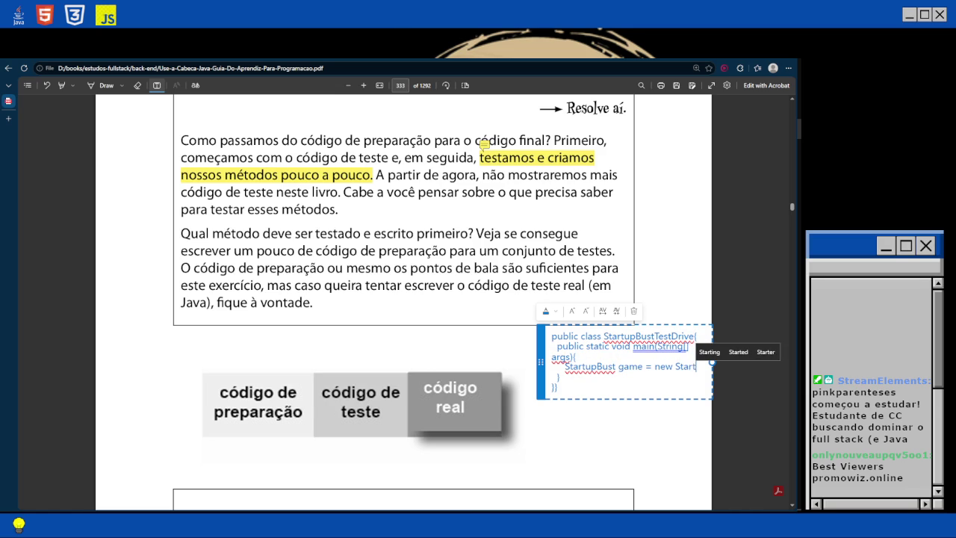
{"action": "type", "text": "up();"}
{"action": "key", "text": "Return"}
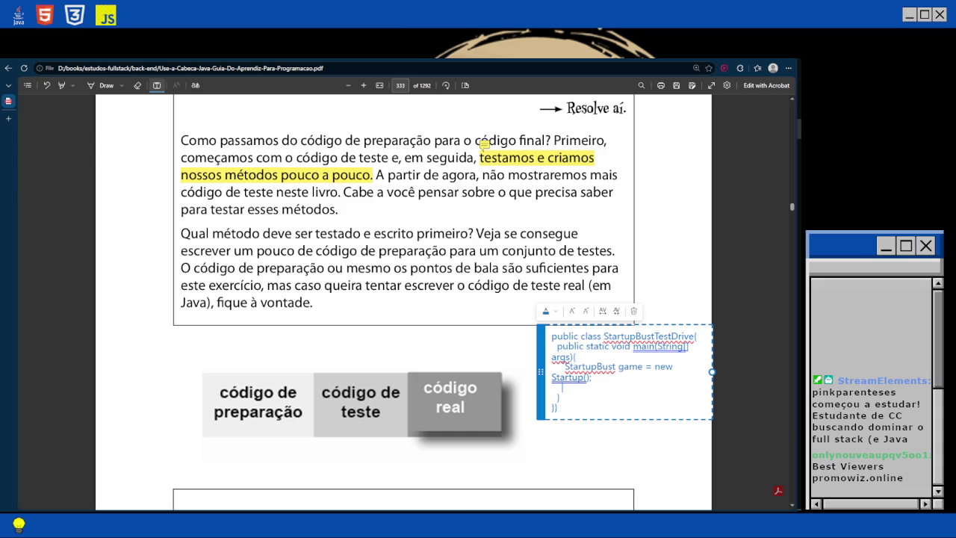
{"action": "type", "text": "GameH"}
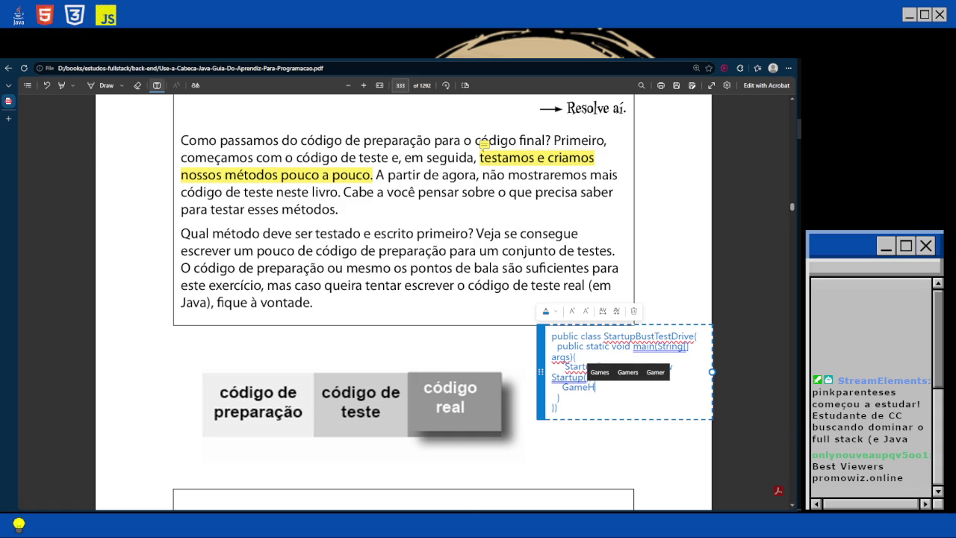
{"action": "type", "text": "elper help"}
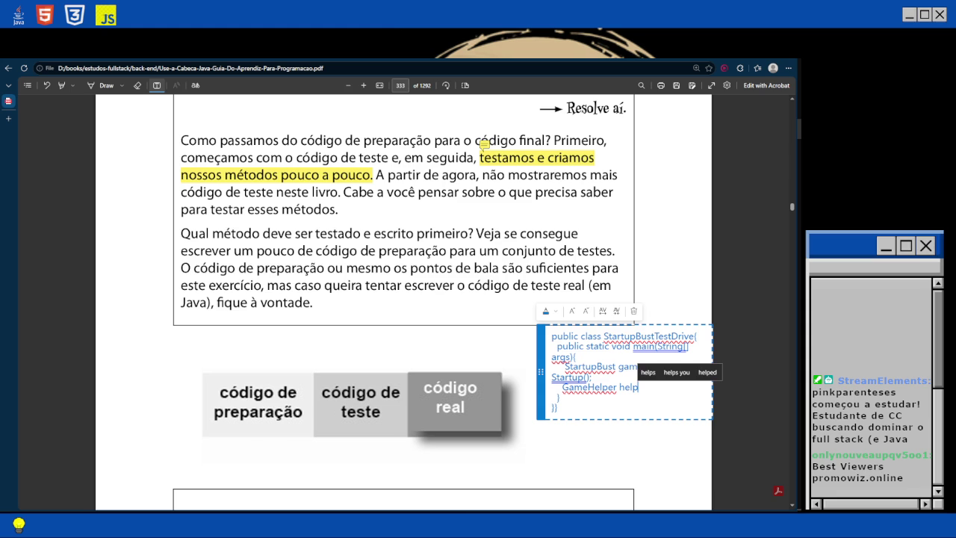
{"action": "type", "text": "er = new Game"}
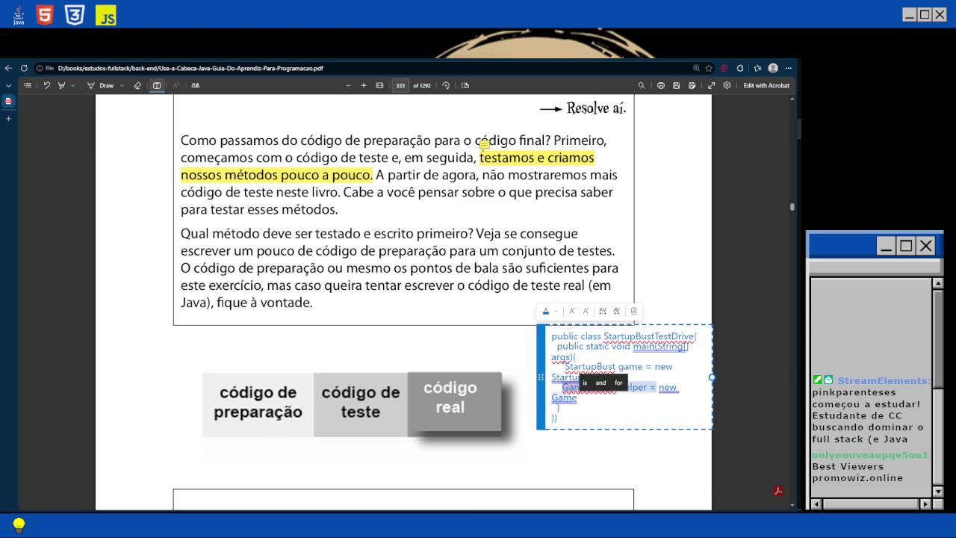
{"action": "type", "text": "Helper();"}
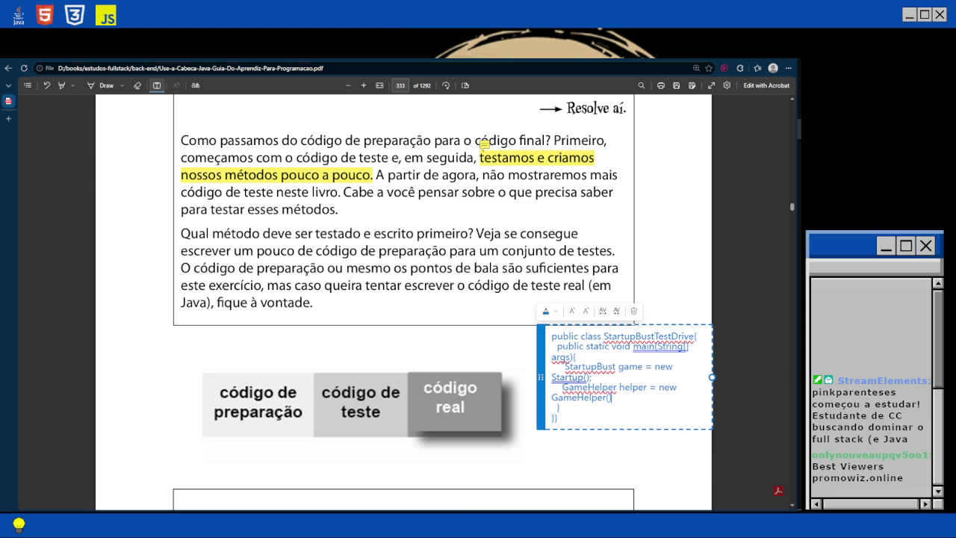
{"action": "key", "text": "Return"}
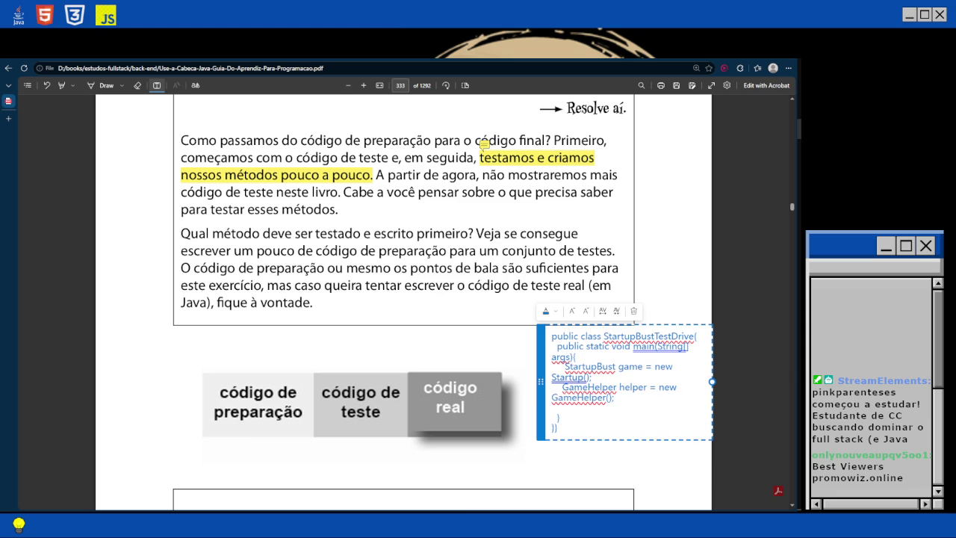
{"action": "key", "text": "Up"}
{"action": "key", "text": "Up"}
Add 'import java.util.ArrayList;' above the class declaration, followed by a blank line.
{"action": "key", "text": "Return"}
{"action": "key", "text": "Up"}
{"action": "type", "text": "im"}
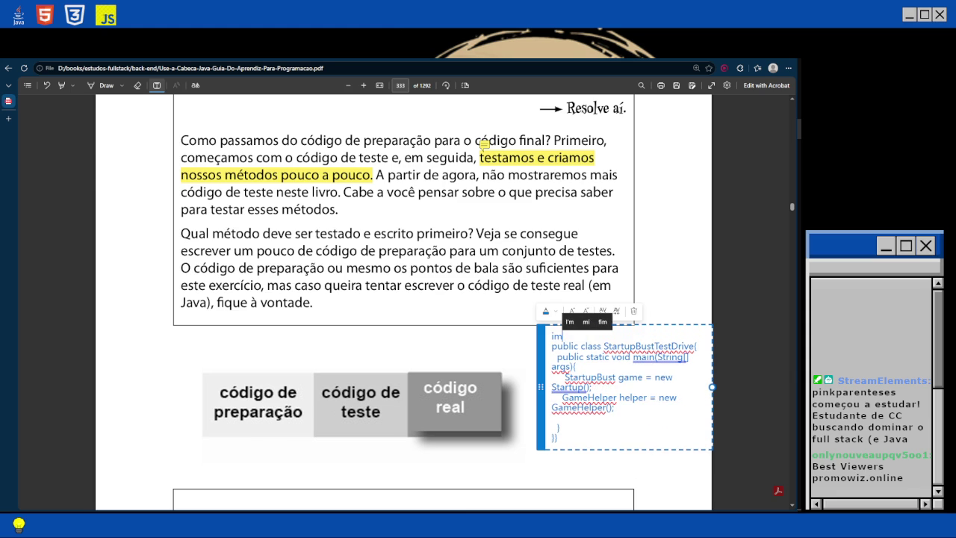
{"action": "type", "text": "port"}
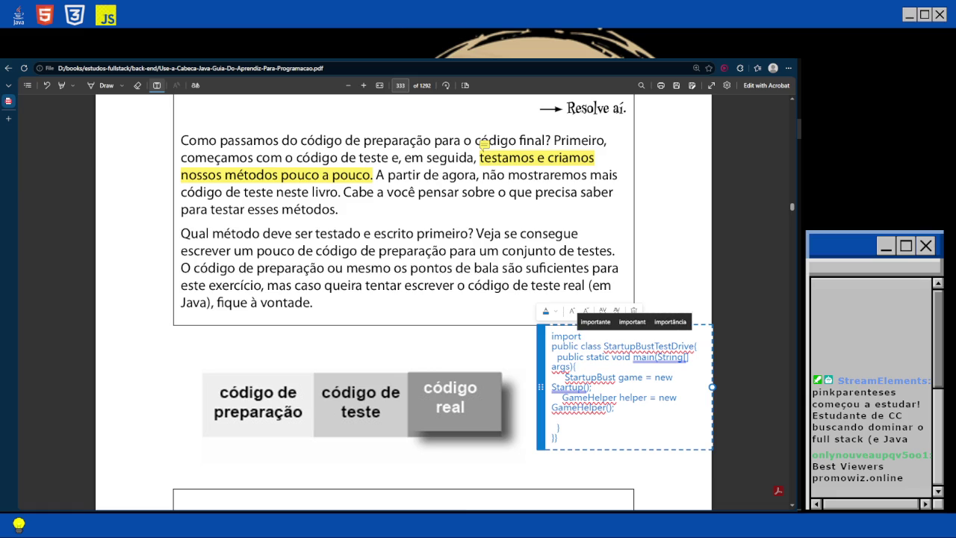
{"action": "type", "text": " java.util.ArrayList"}
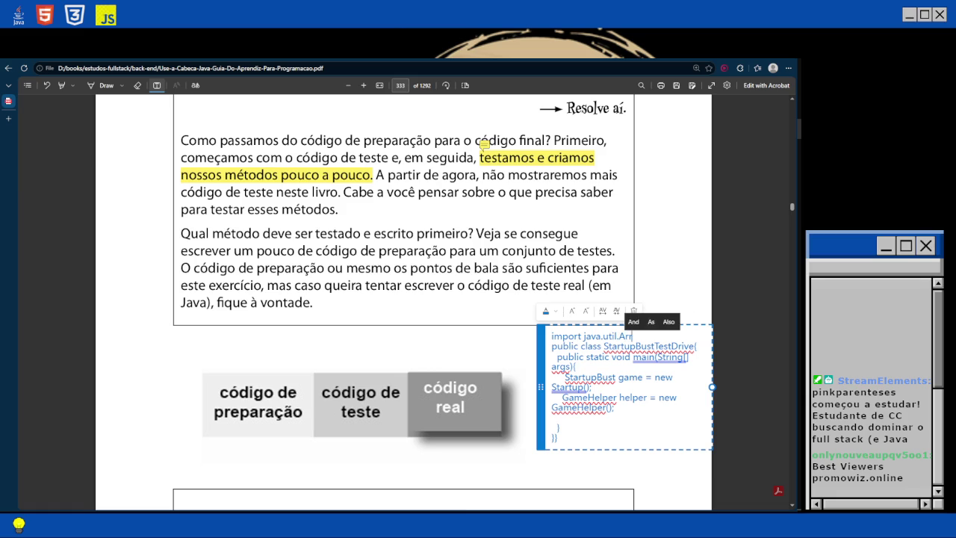
{"action": "type", "text": ";"}
{"action": "key", "text": "Return"}
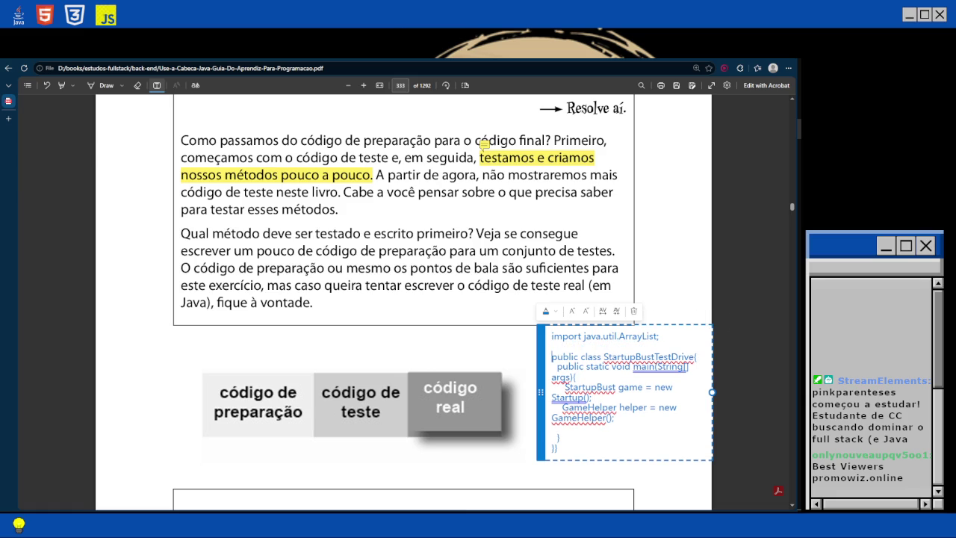
Add 'ArrayList<startup> startups = new ArrayList<startup>()' after the GameHelper creation line.
{"action": "key", "text": "Down"}
{"action": "key", "text": "Return"}
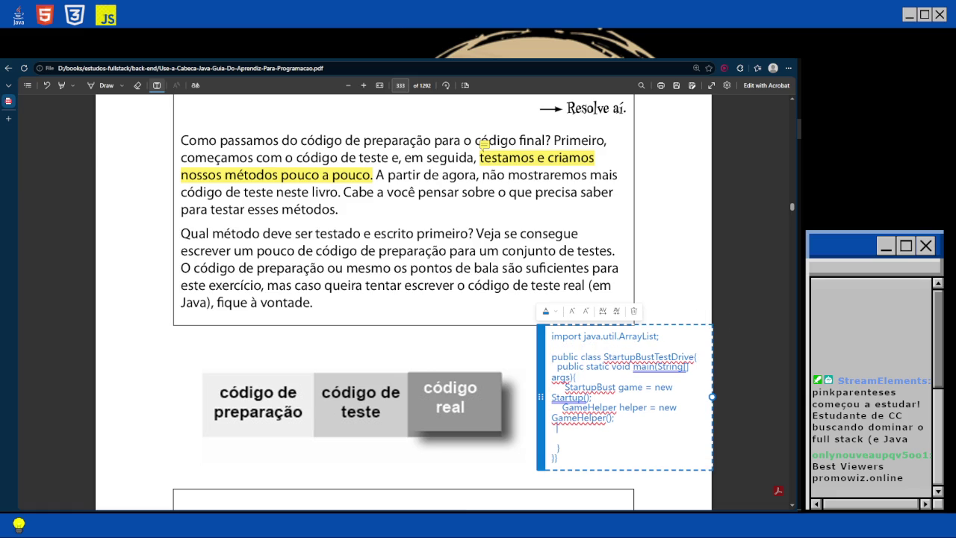
{"action": "type", "text": "ArrayLista"}
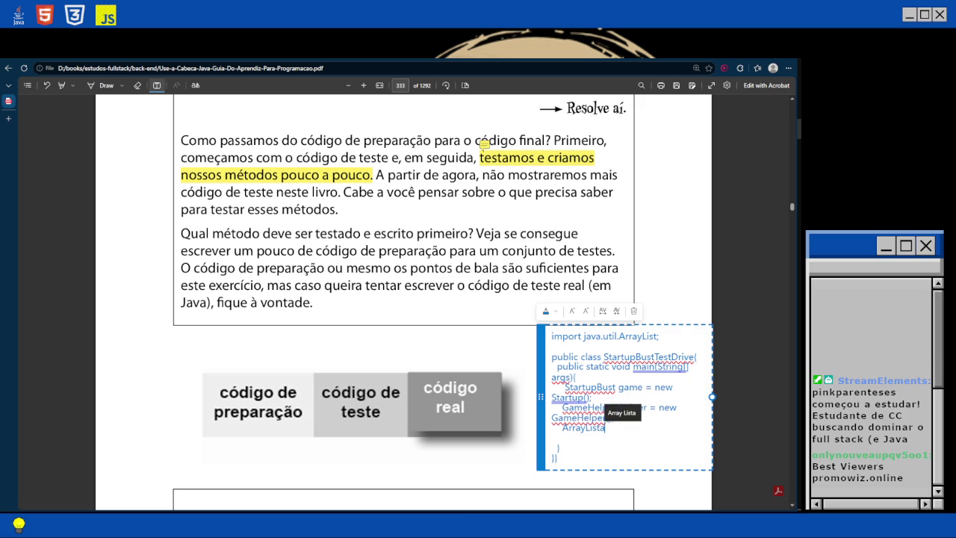
{"action": "key", "text": "BackSpace"}
{"action": "type", "text": "<startu"}
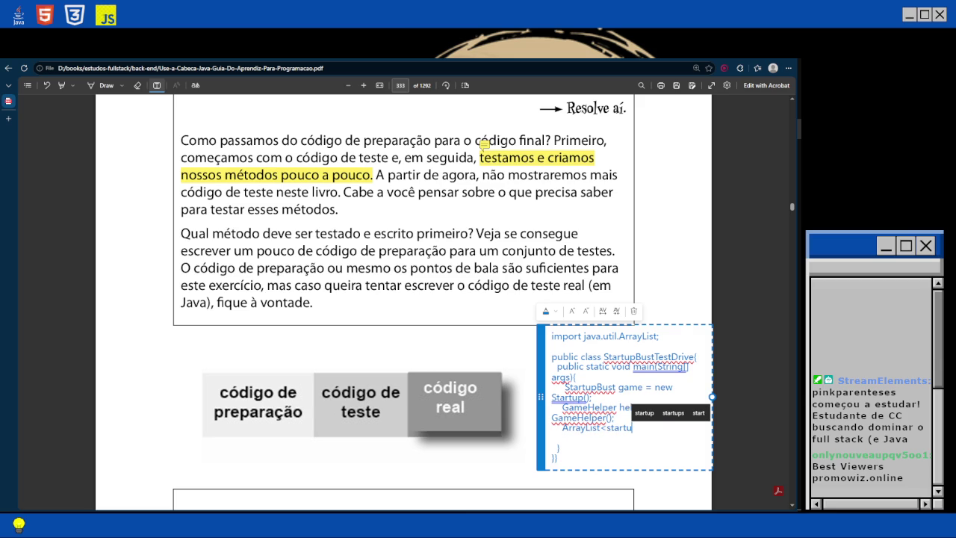
{"action": "type", "text": "p> startups"}
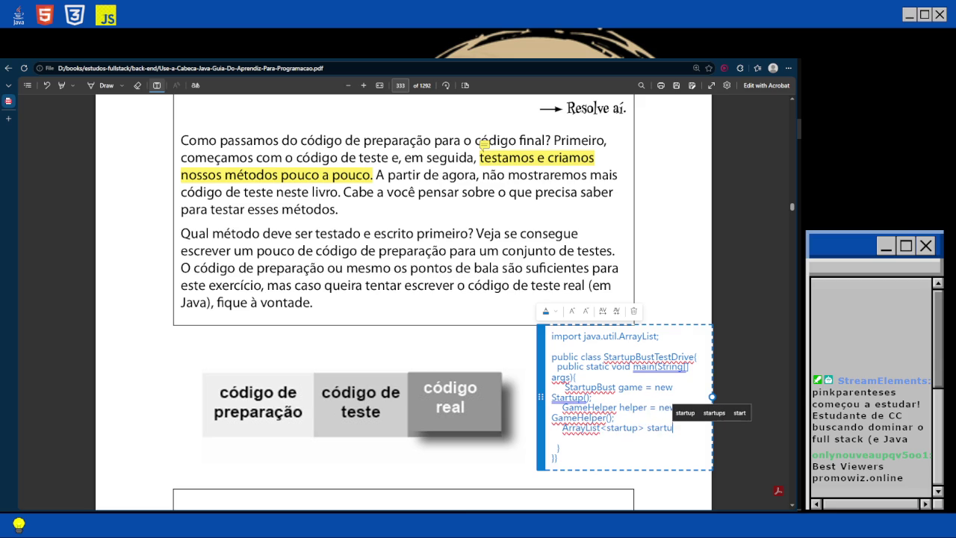
{"action": "type", "text": " = new"}
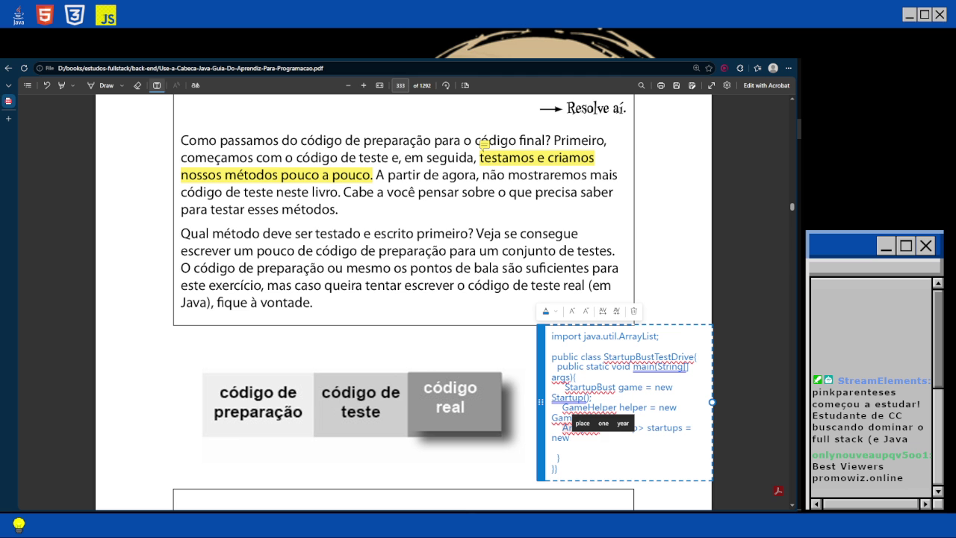
{"action": "type", "text": " ArrayList<startup"}
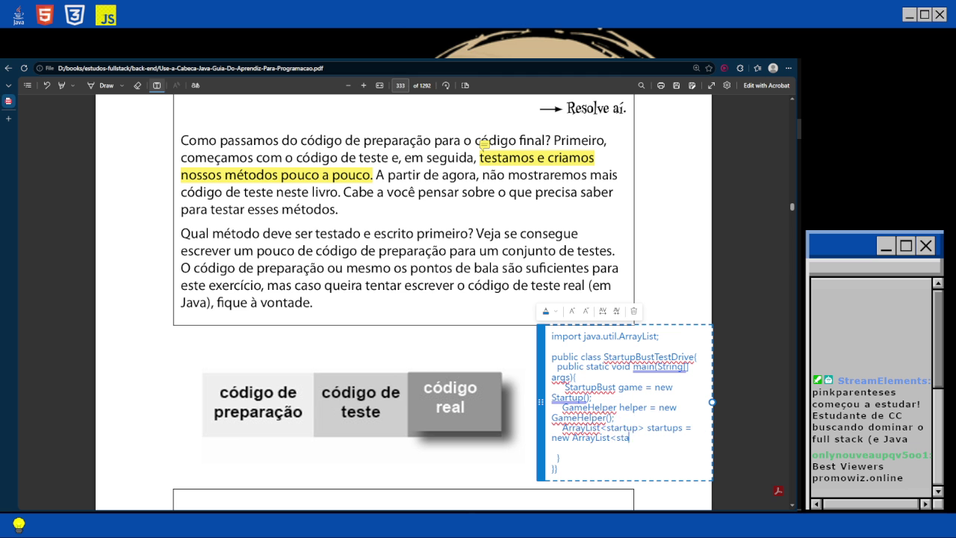
{"action": "type", "text": ">"}
{"action": "type", "text": "();"}
{"action": "key", "text": "shift+Down"}
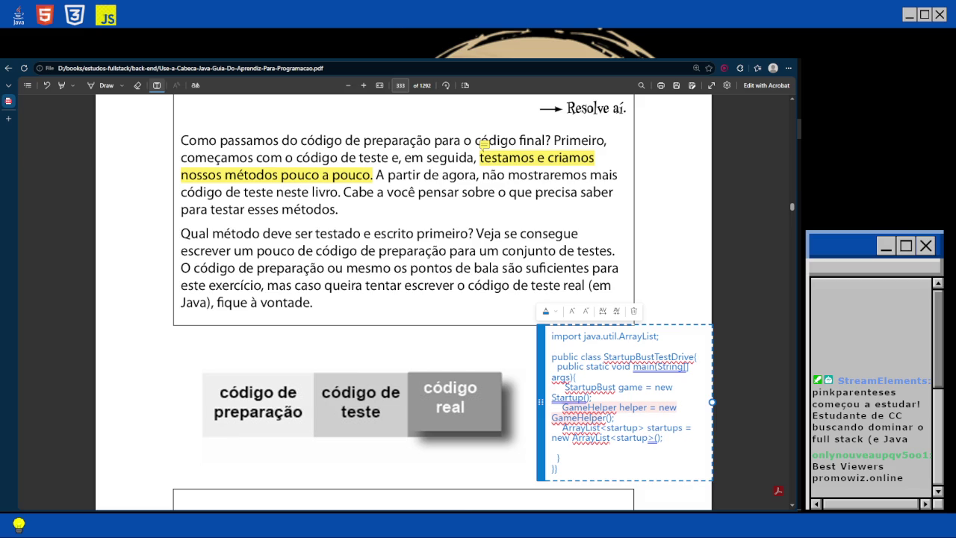
{"action": "key", "text": "Right"}
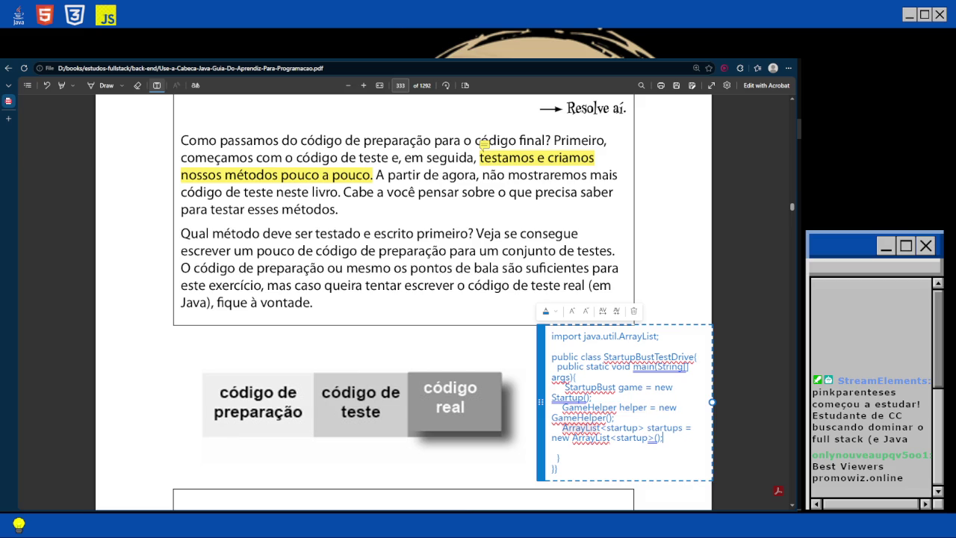
{"action": "key", "text": "Right"}
Add 'game.setUpGame();' on its own line in main and begin a following 'game.' line.
{"action": "key", "text": "Return"}
{"action": "type", "text": "game"}
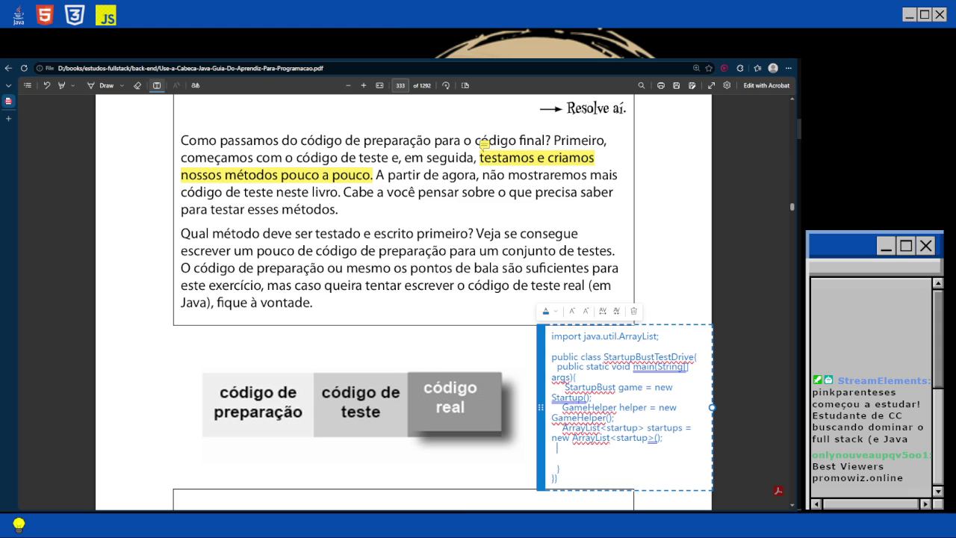
{"action": "key", "text": "Escape"}
{"action": "type", "text": ".setUp"}
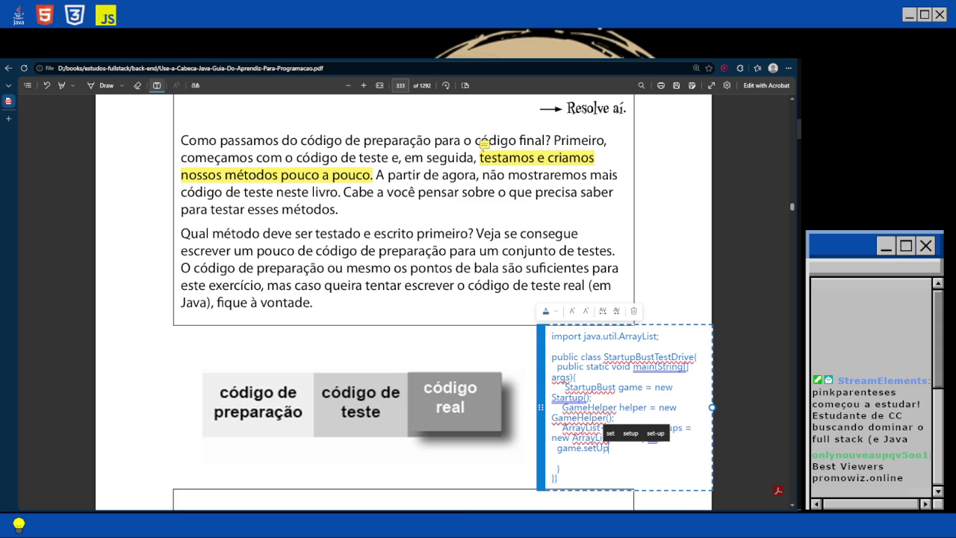
{"action": "type", "text": "Game();"}
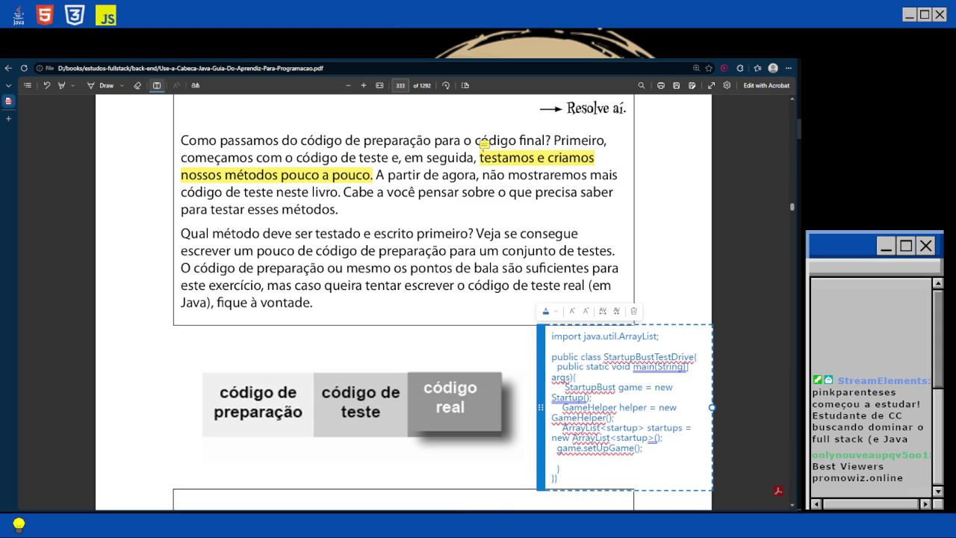
{"action": "scroll", "coordinate": [404, 299], "scroll_direction": "up", "scroll_amount": 2}
{"action": "scroll", "coordinate": [484, 274], "scroll_direction": "down", "scroll_amount": 4}
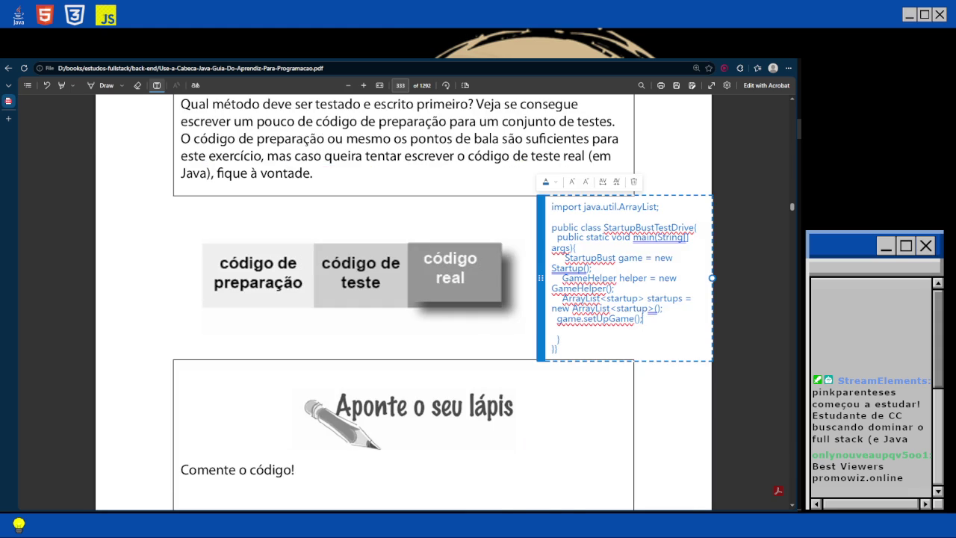
{"action": "key", "text": "Return"}
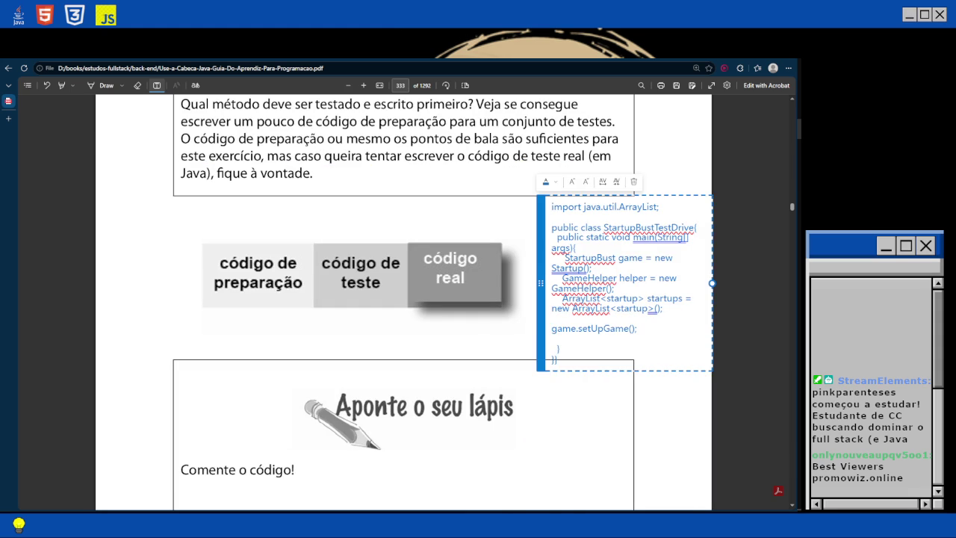
{"action": "key", "text": "Return"}
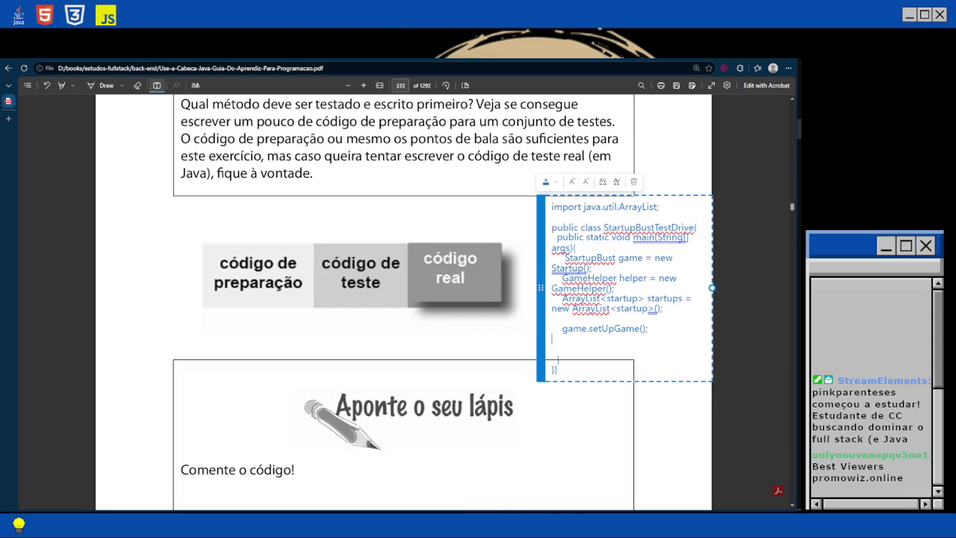
{"action": "type", "text": "game."}
Bring up the StartupBust.java code editor and then the chapter6 project folder from the taskbar.
{"action": "mouse_move", "coordinate": [799, 189]}
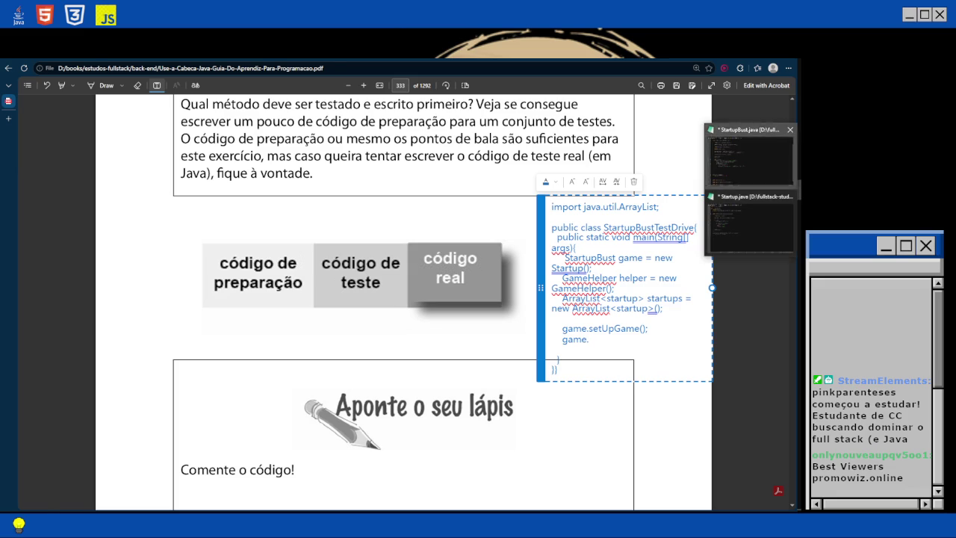
{"action": "left_click", "coordinate": [750, 157]}
{"action": "scroll", "coordinate": [400, 288], "scroll_direction": "down", "scroll_amount": 1}
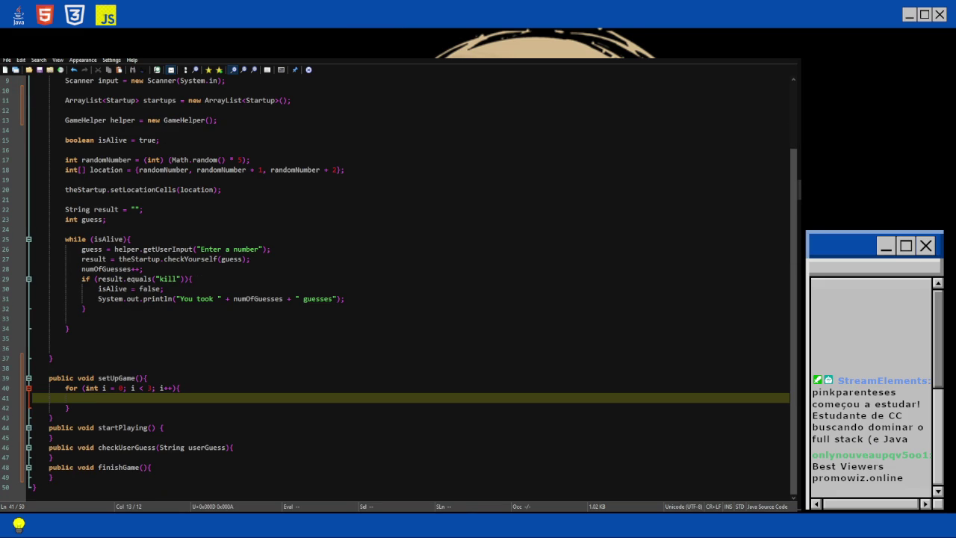
{"action": "mouse_move", "coordinate": [800, 171]}
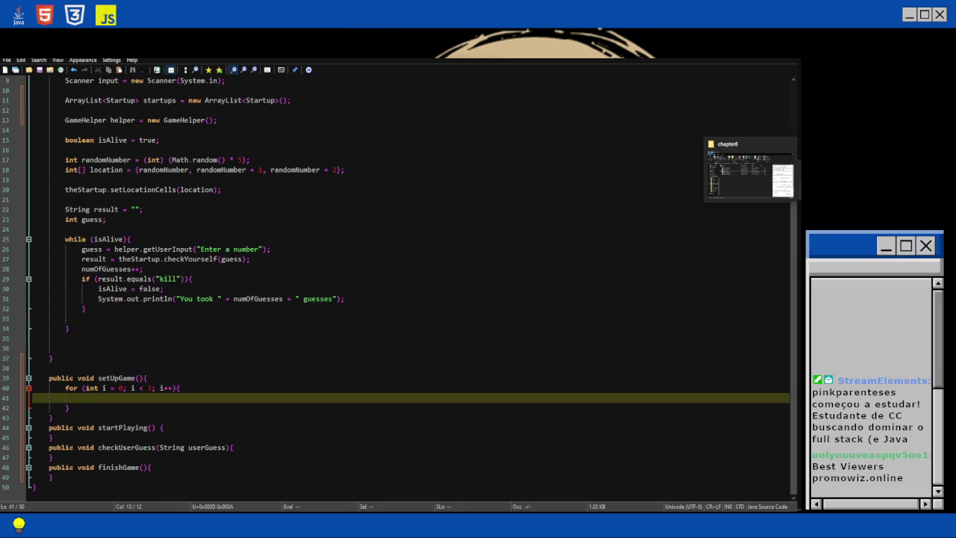
{"action": "left_click", "coordinate": [751, 170]}
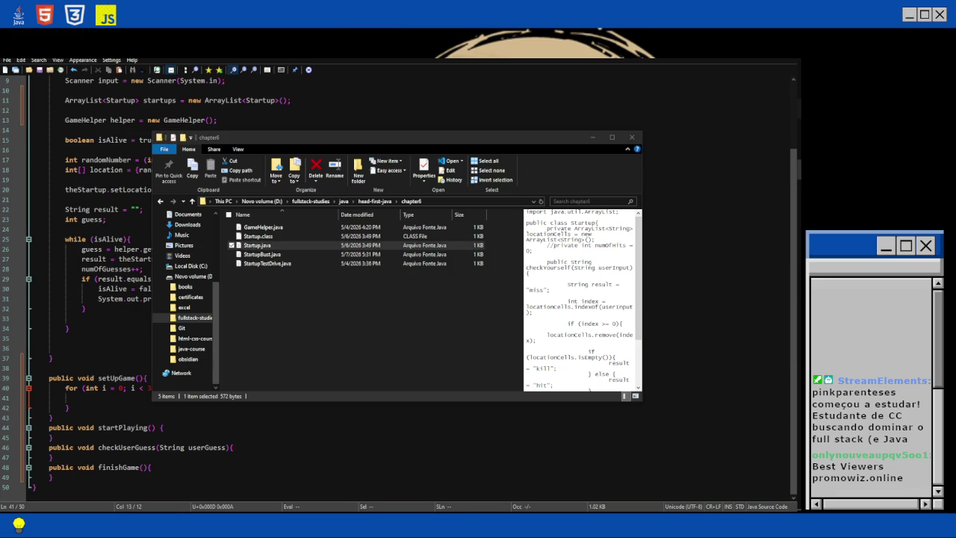
Switch back to Edge and complete the line as 'game.startGaming()'.
{"action": "key", "text": "alt+Tab"}
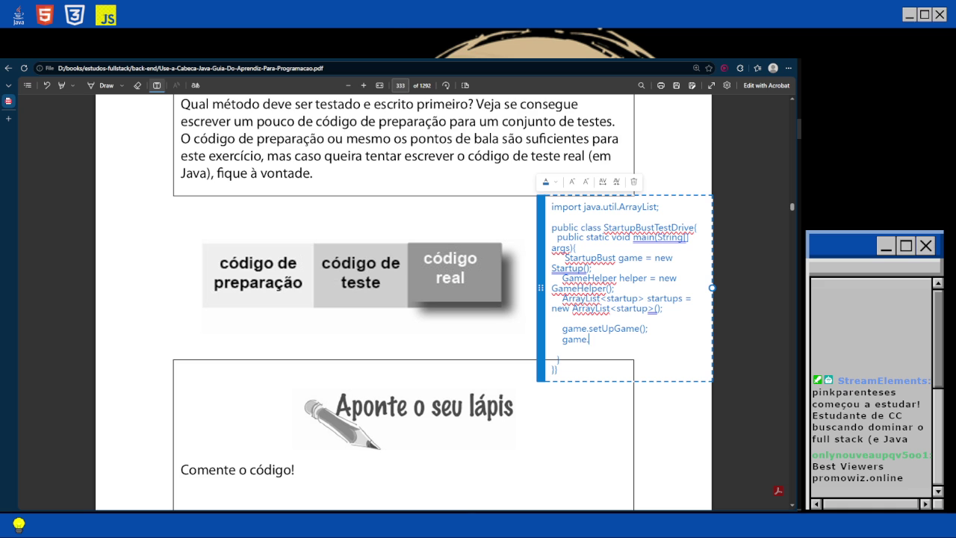
{"action": "type", "text": "start"}
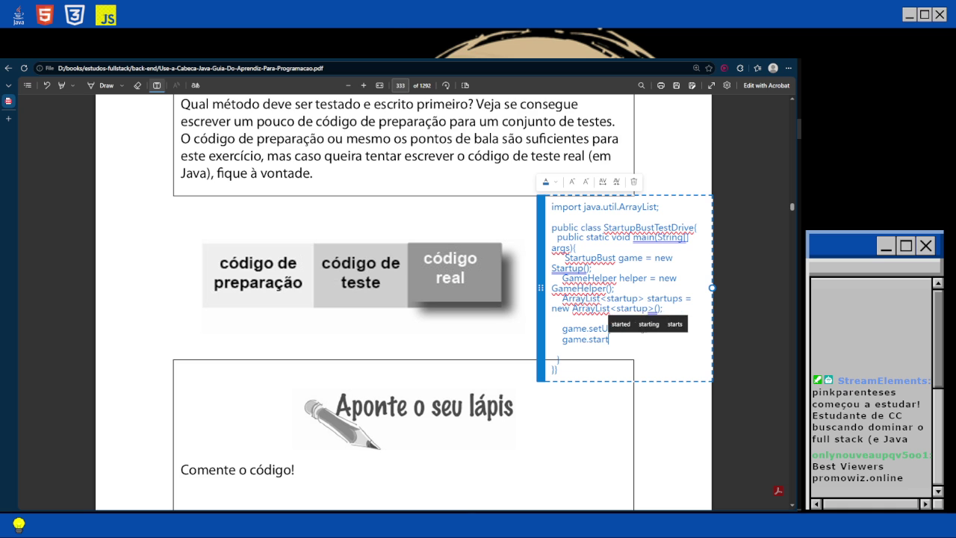
{"action": "type", "text": "Gaming();"}
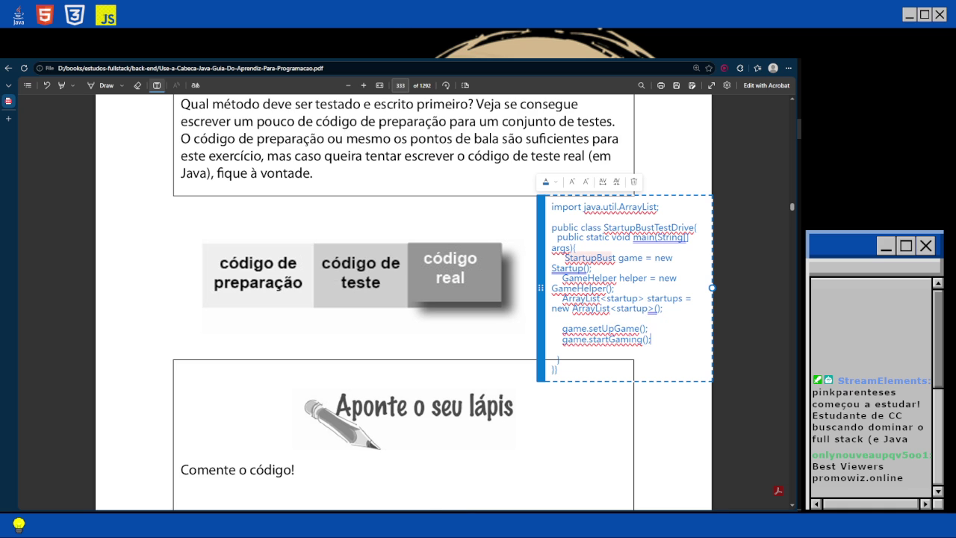
Scroll back to page 331 to reread the startPlaying(), checkUserGuess and finishGame pseudocode.
{"action": "scroll", "coordinate": [404, 299], "scroll_direction": "up", "scroll_amount": 10}
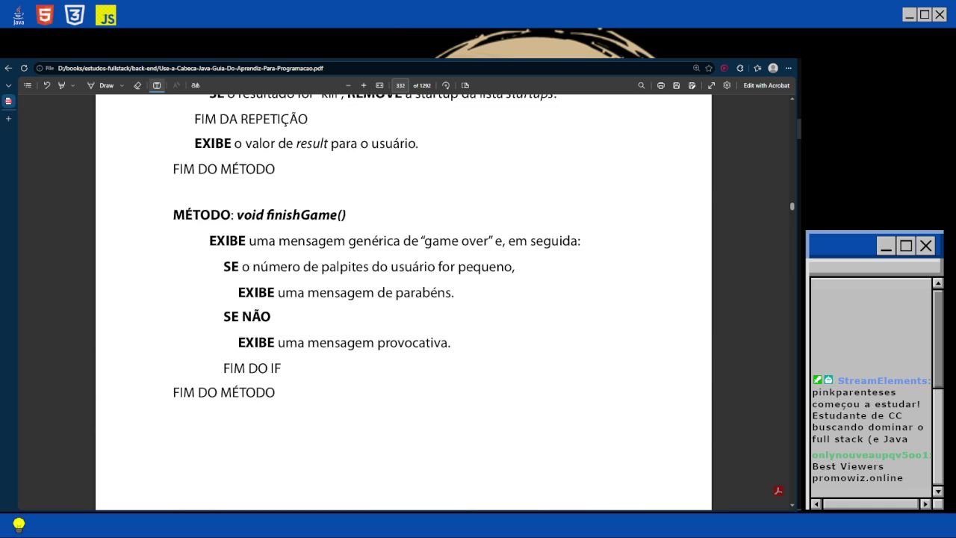
{"action": "scroll", "coordinate": [403, 299], "scroll_direction": "up", "scroll_amount": 10}
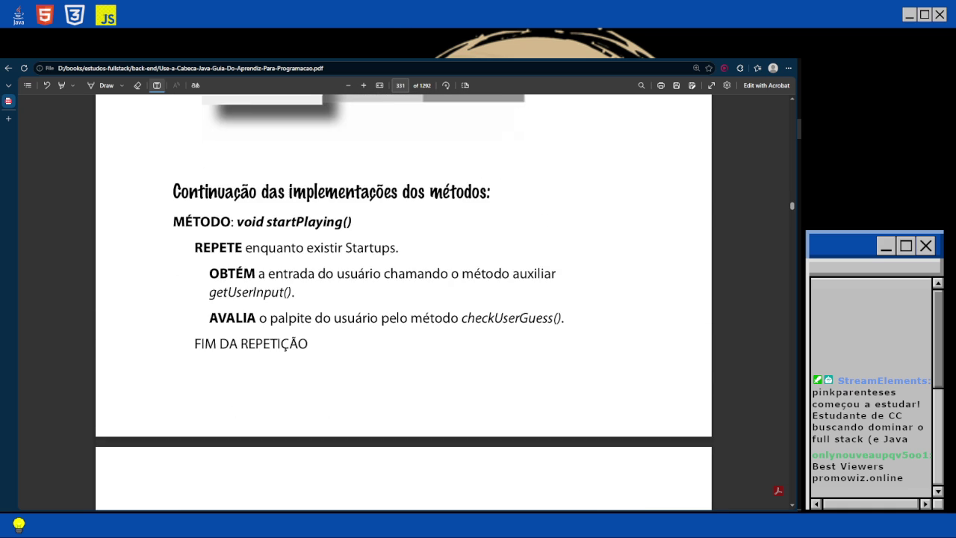
{"action": "scroll", "coordinate": [404, 292], "scroll_direction": "up", "scroll_amount": 1}
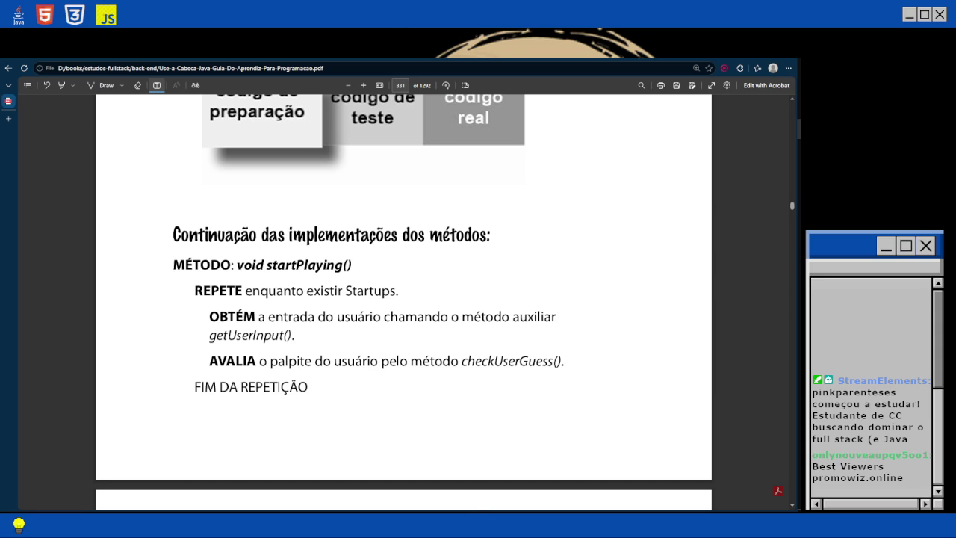
{"action": "scroll", "coordinate": [403, 291], "scroll_direction": "down", "scroll_amount": 3}
{"action": "scroll", "coordinate": [403, 299], "scroll_direction": "down", "scroll_amount": 1}
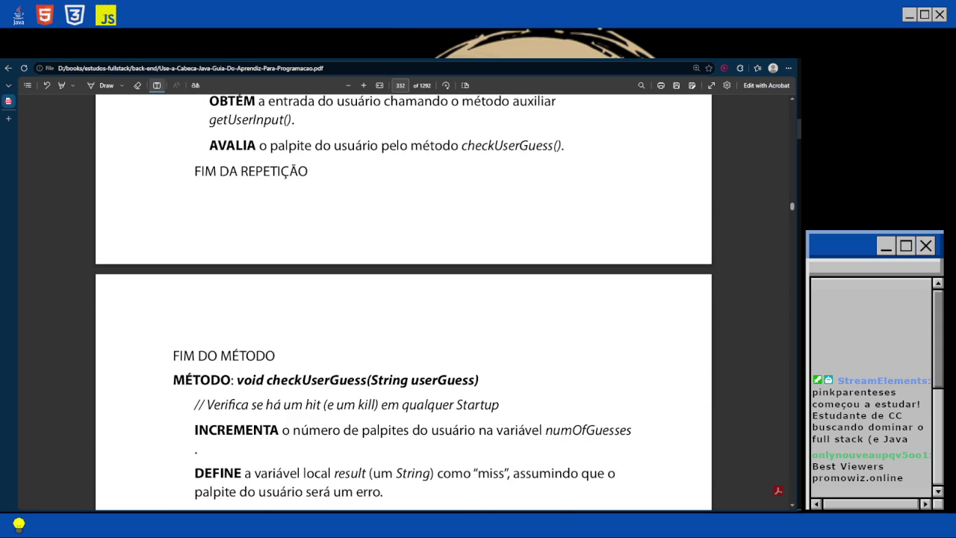
{"action": "scroll", "coordinate": [404, 298], "scroll_direction": "down", "scroll_amount": 2}
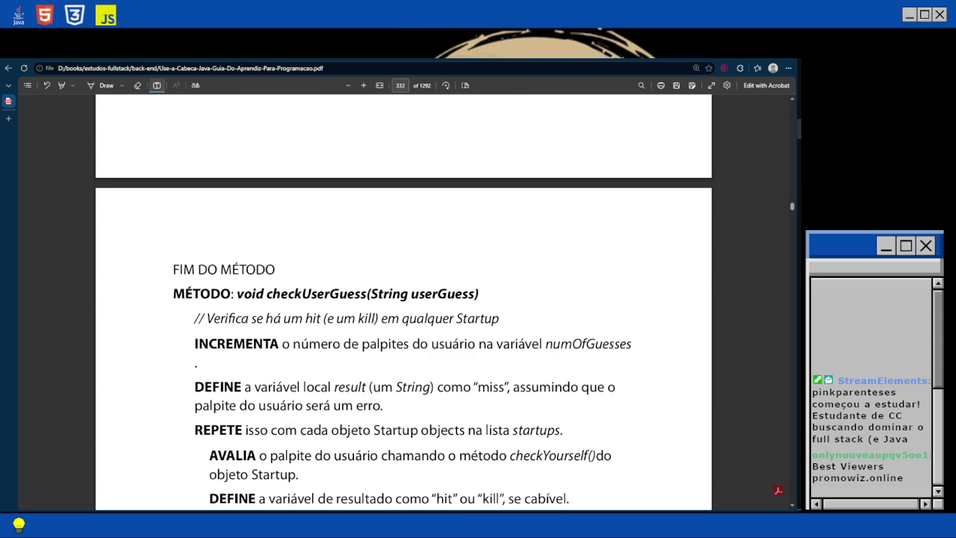
{"action": "scroll", "coordinate": [404, 299], "scroll_direction": "up", "scroll_amount": 3}
{"action": "scroll", "coordinate": [403, 298], "scroll_direction": "down", "scroll_amount": 4}
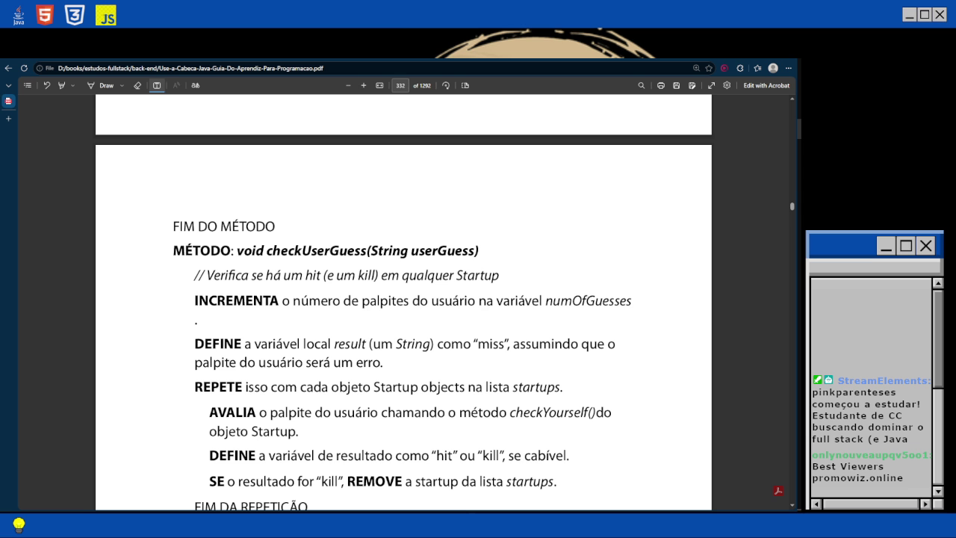
{"action": "scroll", "coordinate": [403, 298], "scroll_direction": "down", "scroll_amount": 3}
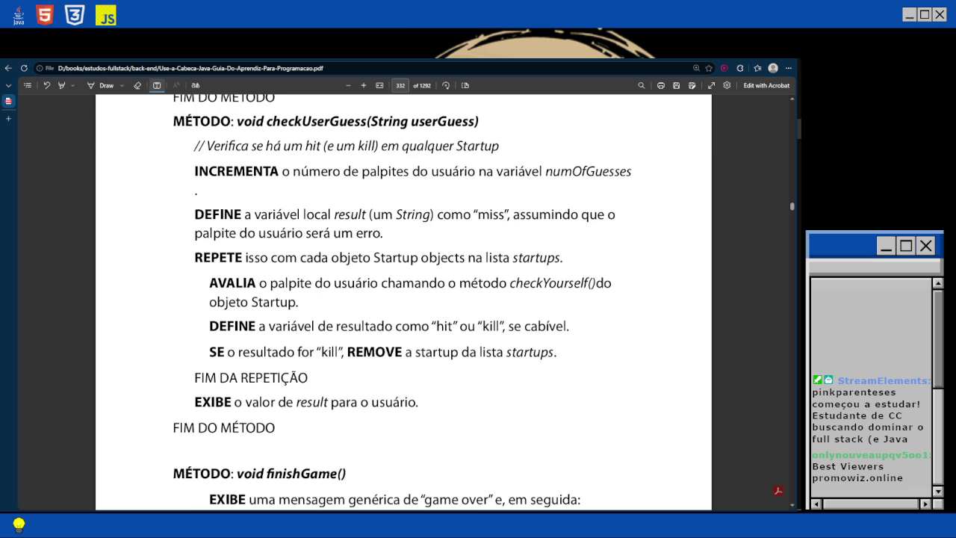
{"action": "scroll", "coordinate": [404, 298], "scroll_direction": "up", "scroll_amount": 1}
{"action": "scroll", "coordinate": [403, 303], "scroll_direction": "down", "scroll_amount": 1}
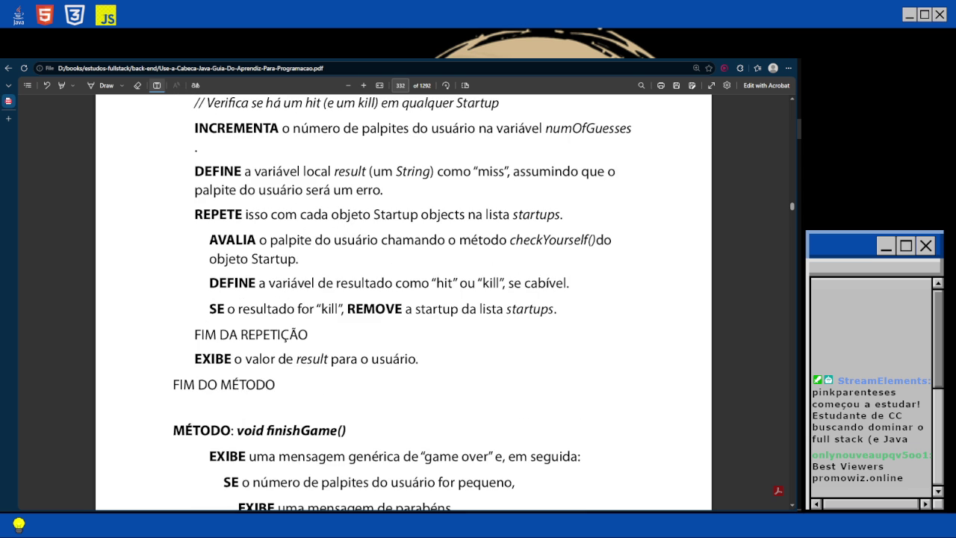
{"action": "scroll", "coordinate": [404, 299], "scroll_direction": "down", "scroll_amount": 5}
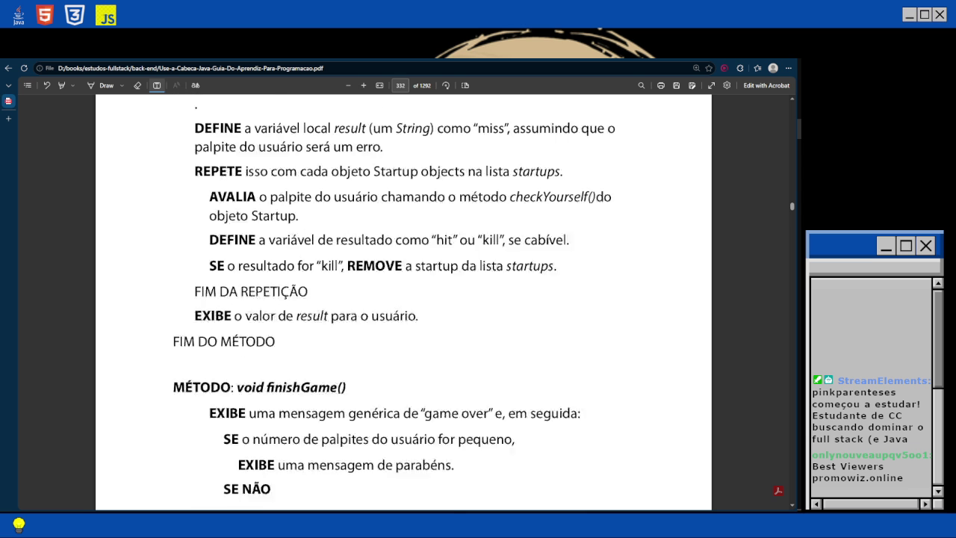
{"action": "scroll", "coordinate": [404, 298], "scroll_direction": "up", "scroll_amount": 10}
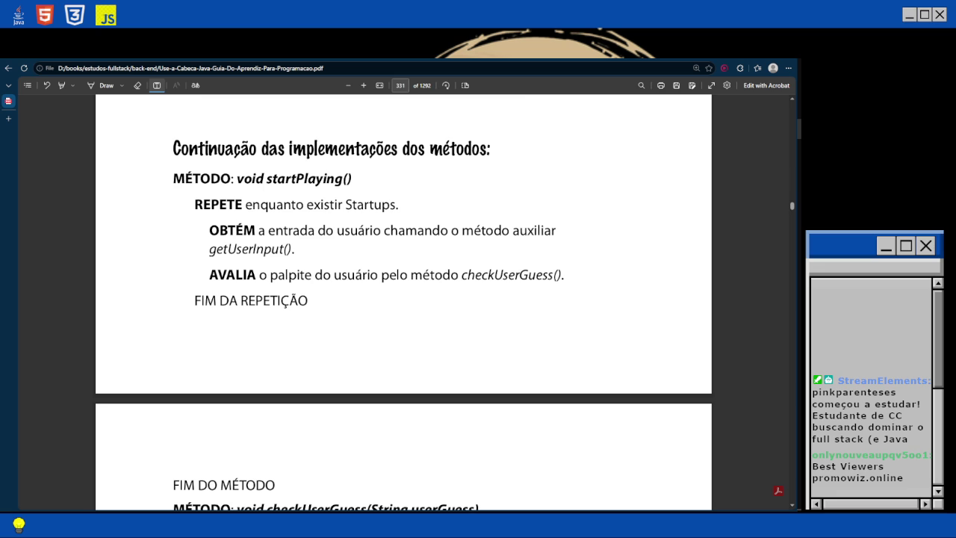
Scroll down past page 332's finishGame pseudocode to the code note on page 333.
{"action": "scroll", "coordinate": [404, 299], "scroll_direction": "down", "scroll_amount": 3}
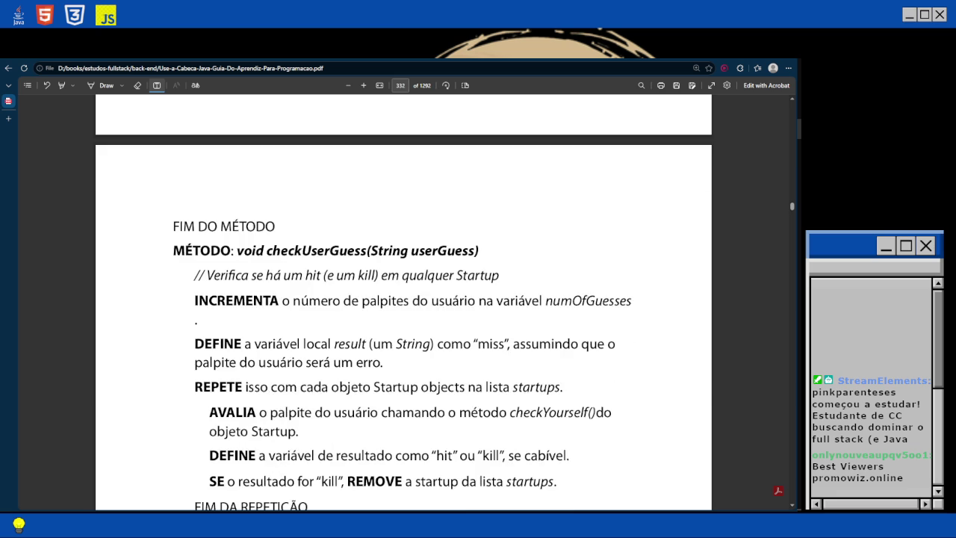
{"action": "scroll", "coordinate": [404, 299], "scroll_direction": "down", "scroll_amount": 1}
{"action": "scroll", "coordinate": [403, 299], "scroll_direction": "down", "scroll_amount": 1}
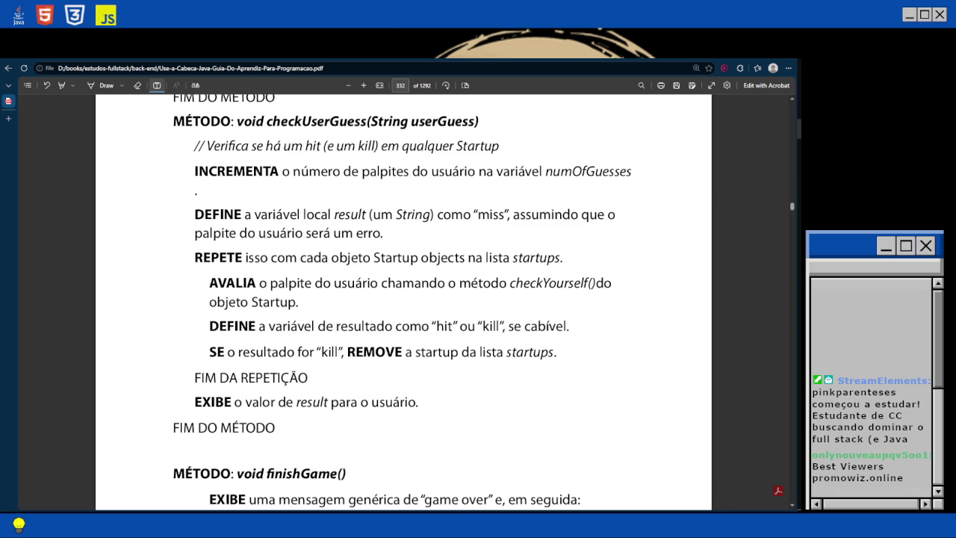
{"action": "scroll", "coordinate": [404, 299], "scroll_direction": "down", "scroll_amount": 1}
{"action": "scroll", "coordinate": [403, 299], "scroll_direction": "down", "scroll_amount": 1}
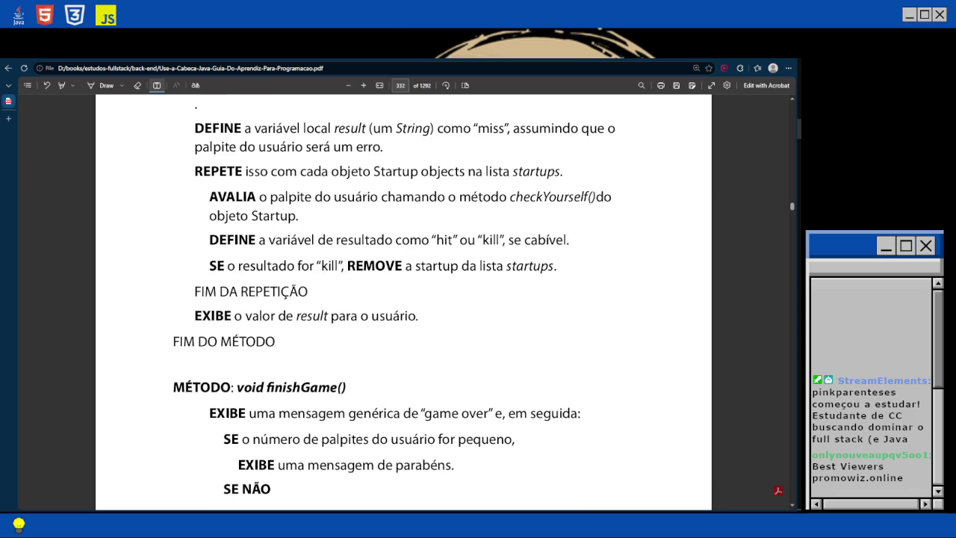
{"action": "scroll", "coordinate": [403, 298], "scroll_direction": "down", "scroll_amount": 2}
{"action": "scroll", "coordinate": [403, 299], "scroll_direction": "down", "scroll_amount": 2}
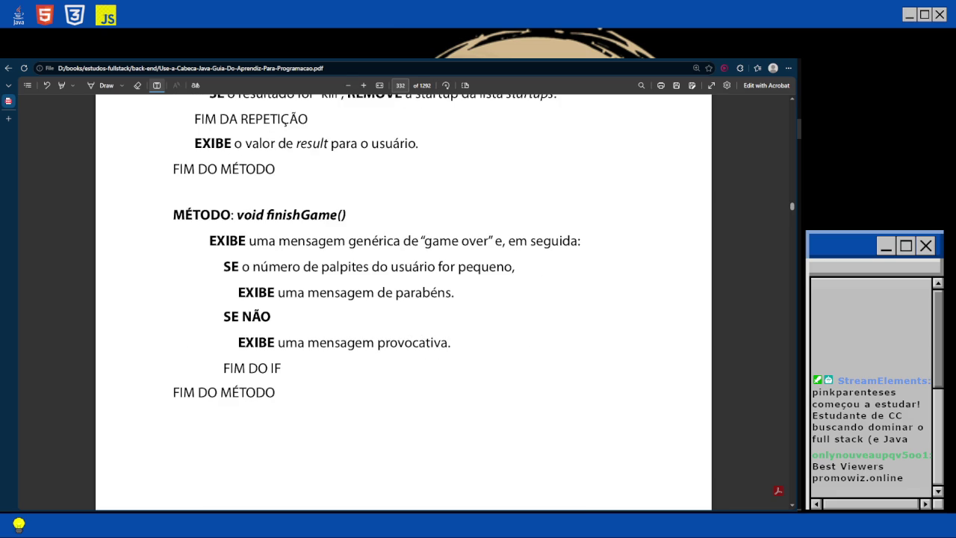
{"action": "scroll", "coordinate": [404, 299], "scroll_direction": "up", "scroll_amount": 2}
{"action": "scroll", "coordinate": [403, 298], "scroll_direction": "down", "scroll_amount": 1}
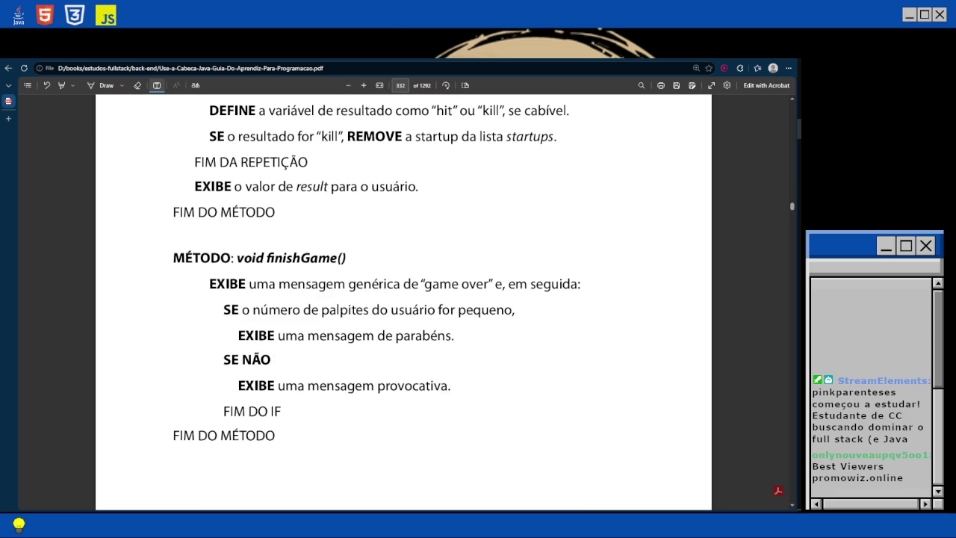
{"action": "scroll", "coordinate": [403, 299], "scroll_direction": "down", "scroll_amount": 3}
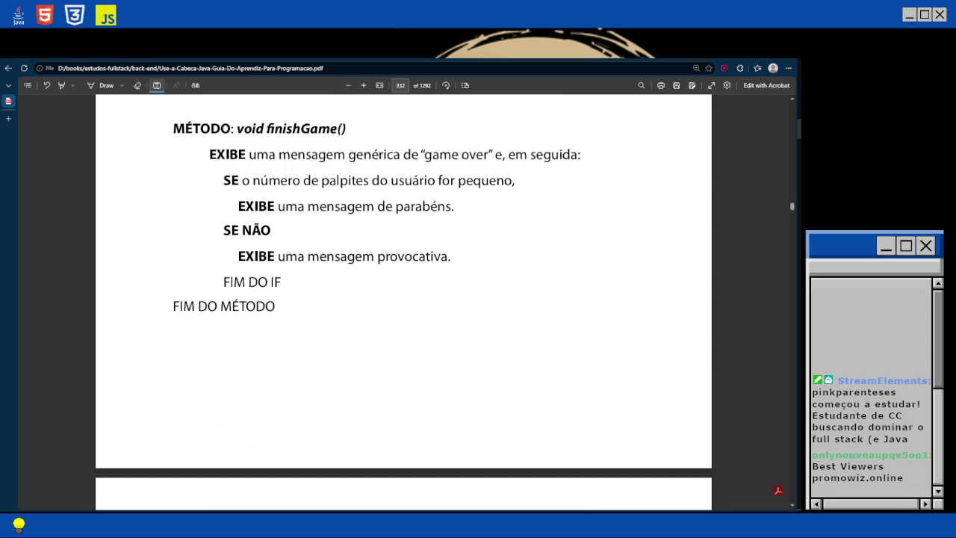
{"action": "scroll", "coordinate": [403, 299], "scroll_direction": "up", "scroll_amount": 4}
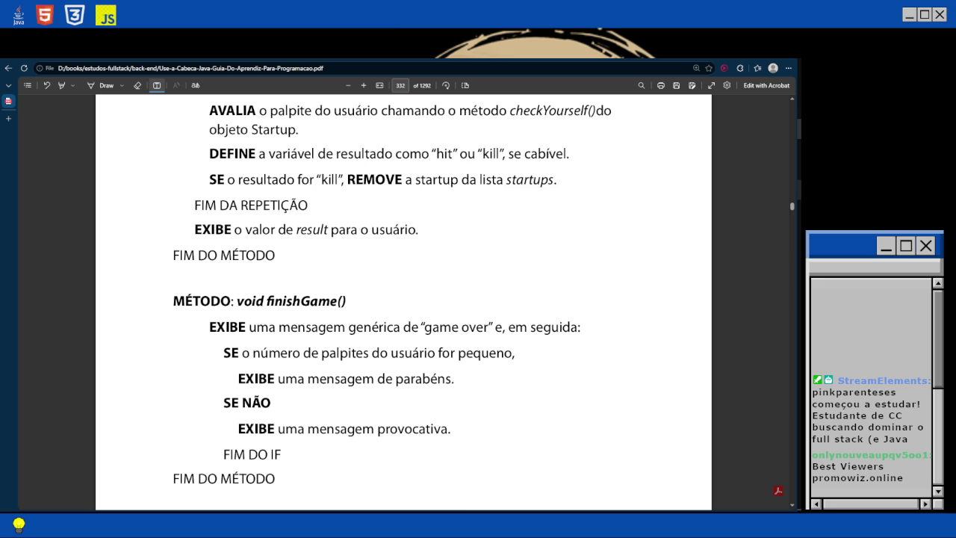
{"action": "scroll", "coordinate": [404, 298], "scroll_direction": "down", "scroll_amount": 14}
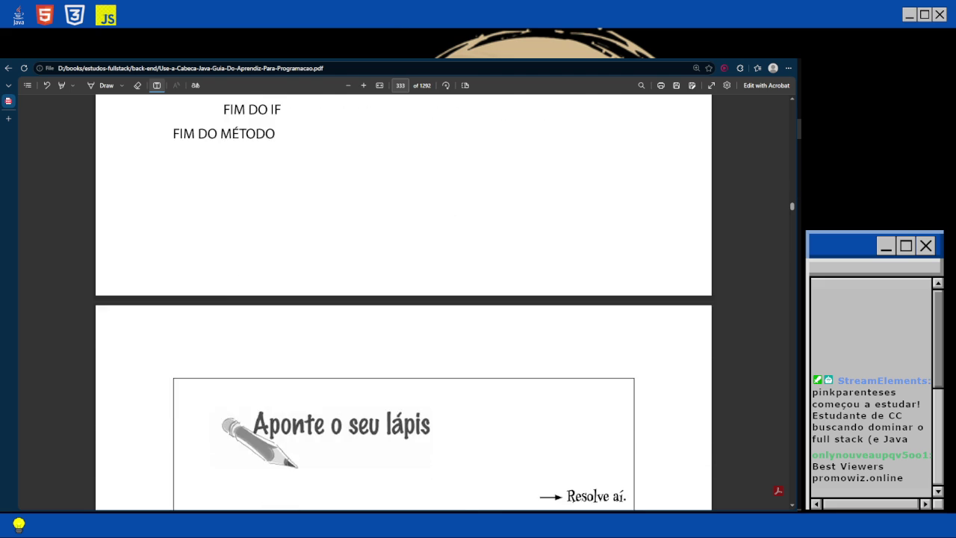
{"action": "scroll", "coordinate": [403, 299], "scroll_direction": "down", "scroll_amount": 4}
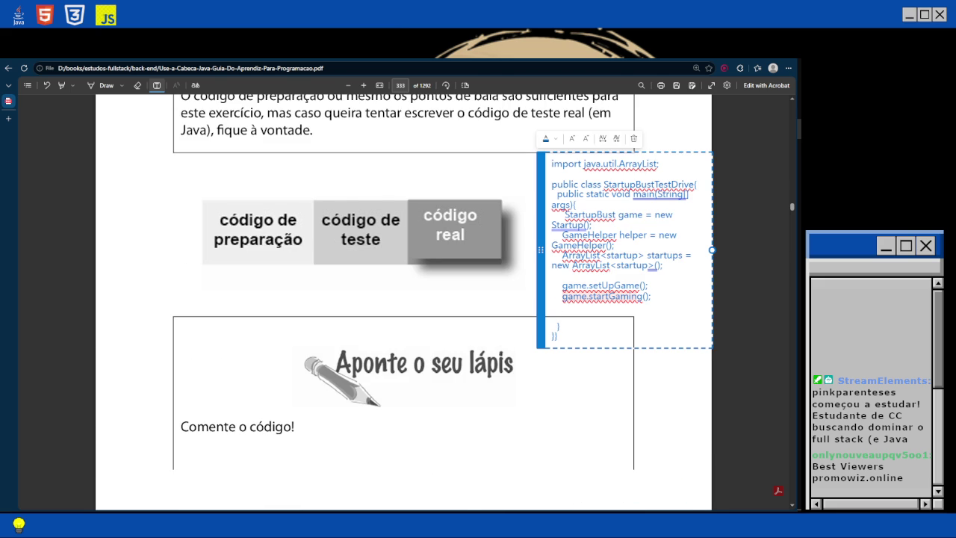
Type 'game.finishGame();' after the startGaming call and commit the note with Esc.
{"action": "type", "text": "game.fi"}
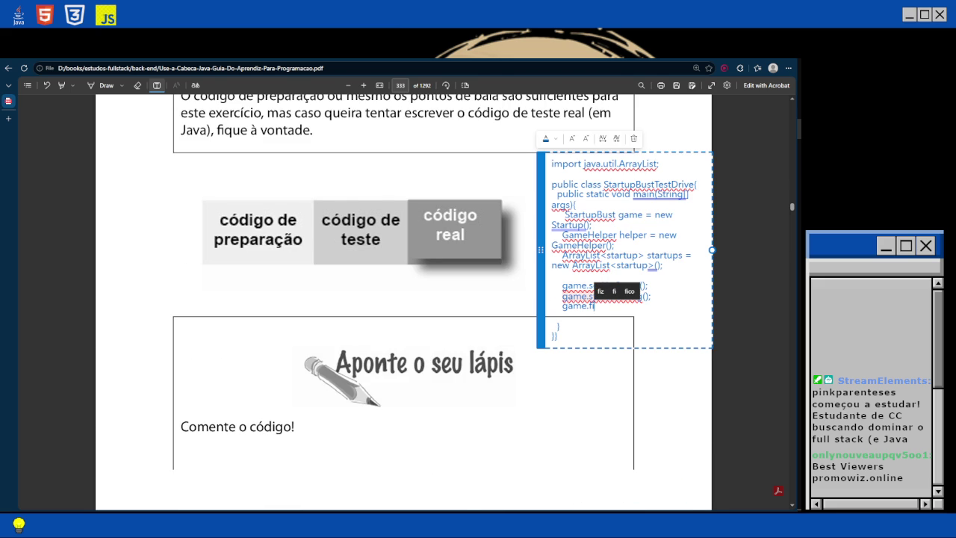
{"action": "type", "text": "nish"}
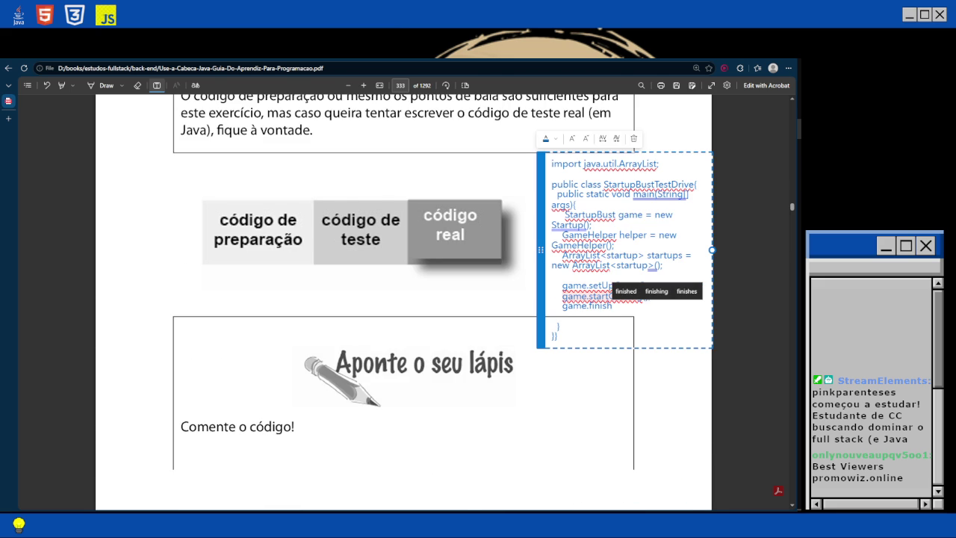
{"action": "type", "text": "Game"}
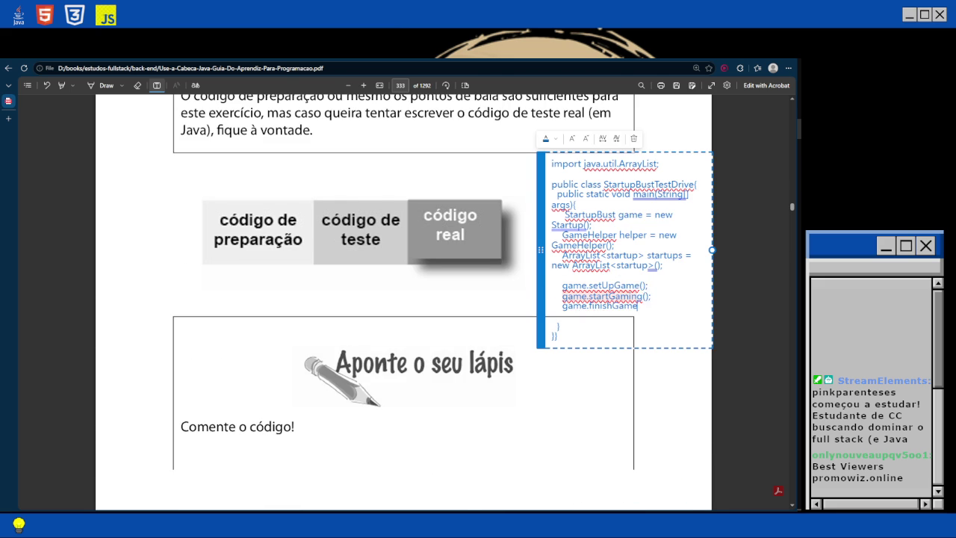
{"action": "type", "text": "();"}
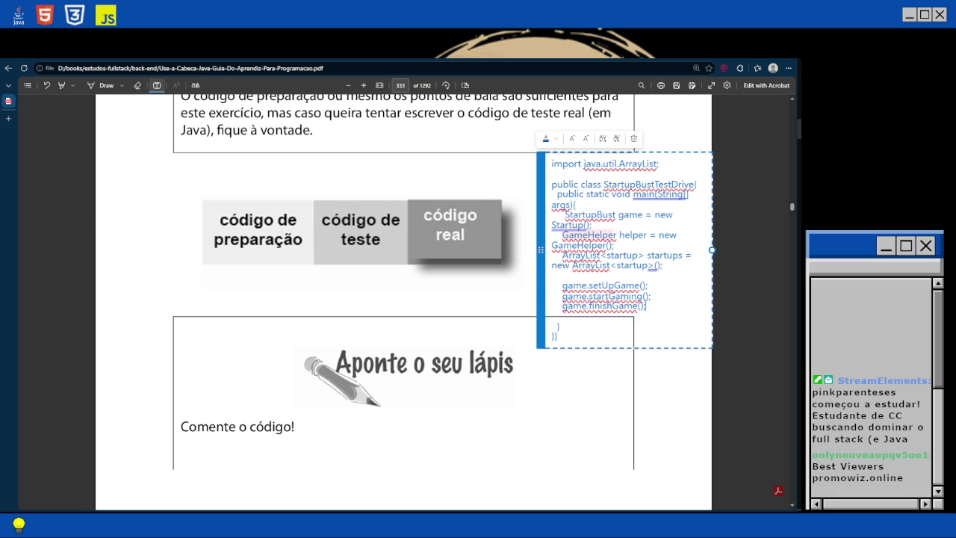
{"action": "key", "text": "Escape"}
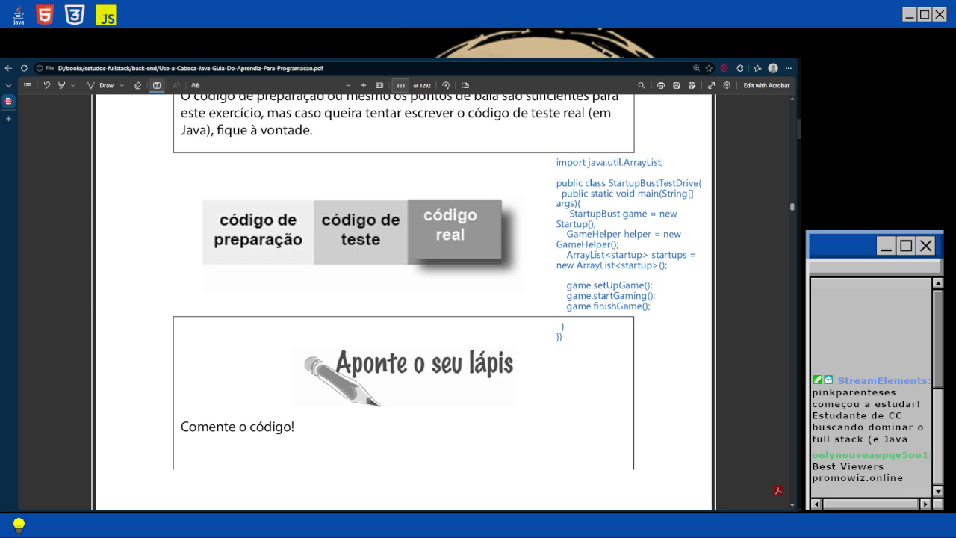
Scroll down to page 334's 'Compare as anotações' exercise and its numbered StartupBust code listing.
{"action": "scroll", "coordinate": [404, 299], "scroll_direction": "down", "scroll_amount": 3}
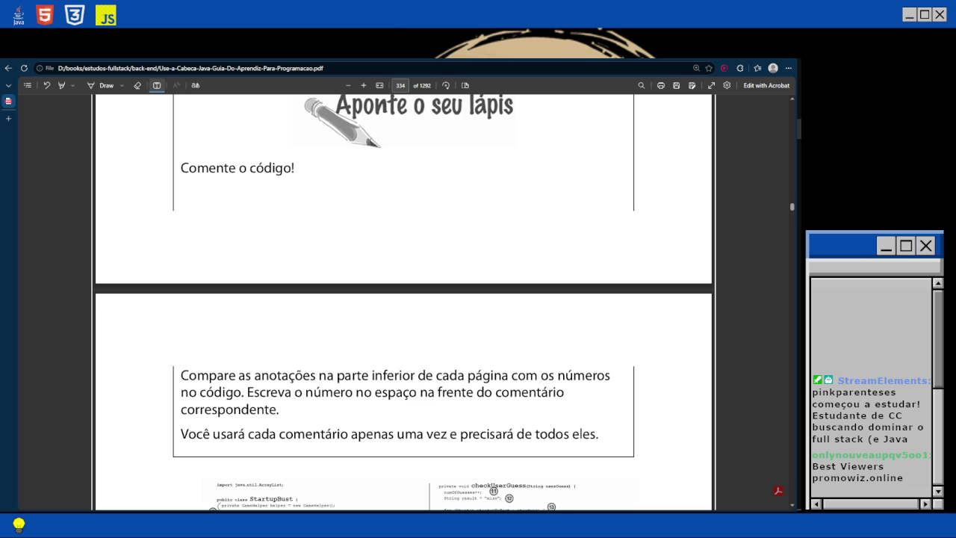
{"action": "scroll", "coordinate": [403, 299], "scroll_direction": "down", "scroll_amount": 2}
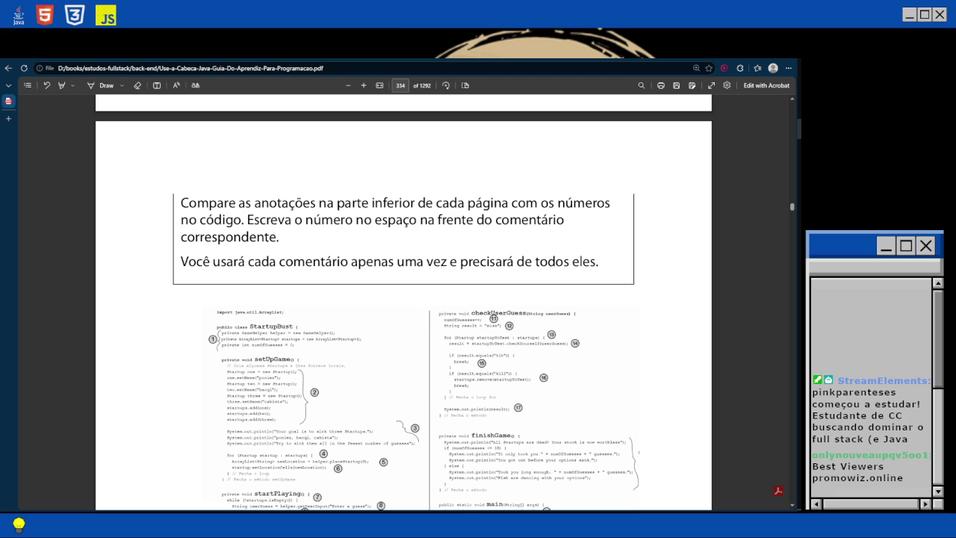
{"action": "scroll", "coordinate": [403, 299], "scroll_direction": "down", "scroll_amount": 5}
{"action": "scroll", "coordinate": [403, 299], "scroll_direction": "up", "scroll_amount": 5}
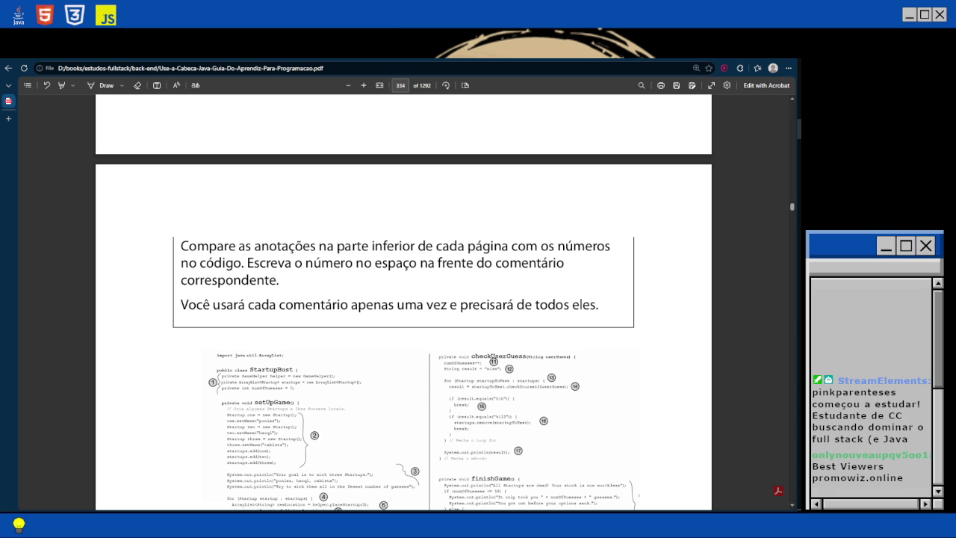
{"action": "scroll", "coordinate": [403, 299], "scroll_direction": "down", "scroll_amount": 2}
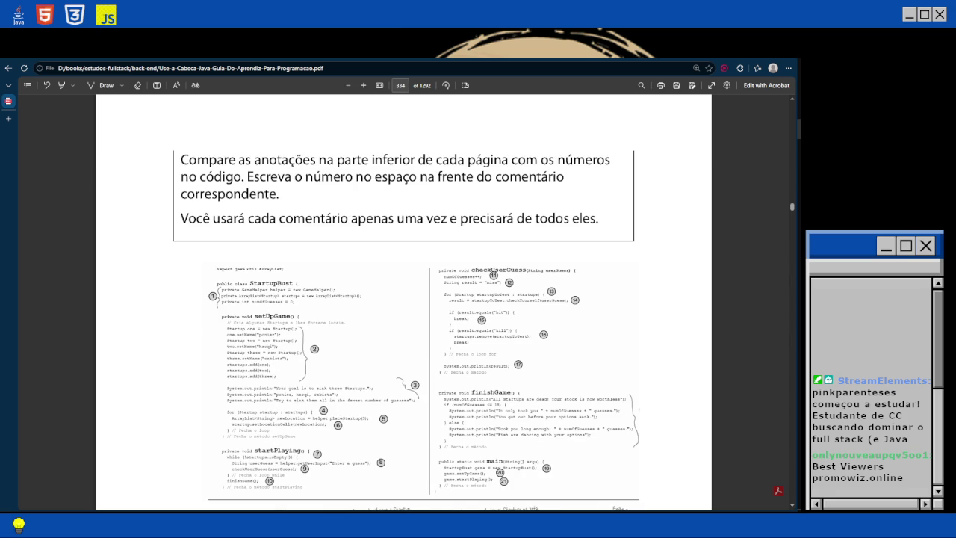
Zoom page 334 in one step and bring the numbered listing and handwritten comments into view.
{"action": "scroll", "coordinate": [404, 298], "scroll_direction": "down", "scroll_amount": 4}
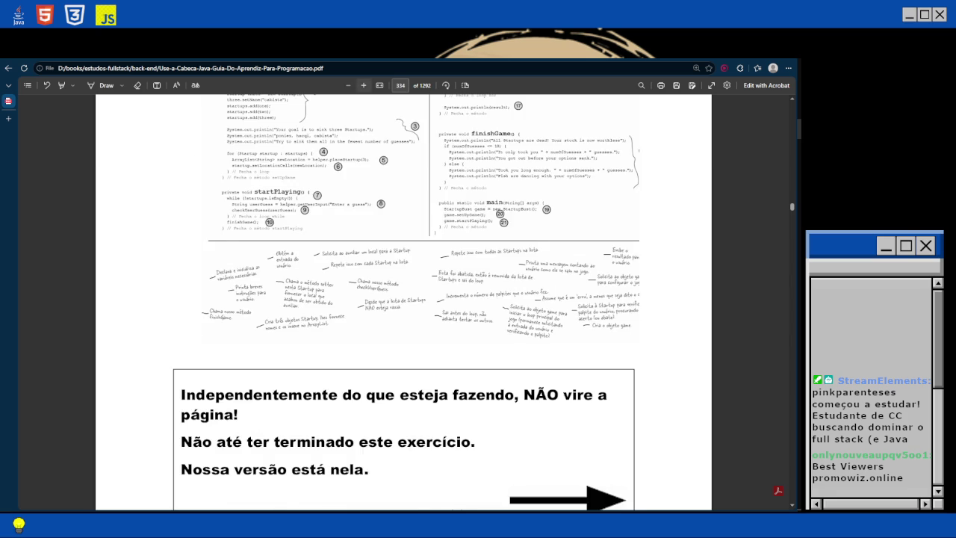
{"action": "left_click", "coordinate": [364, 85]}
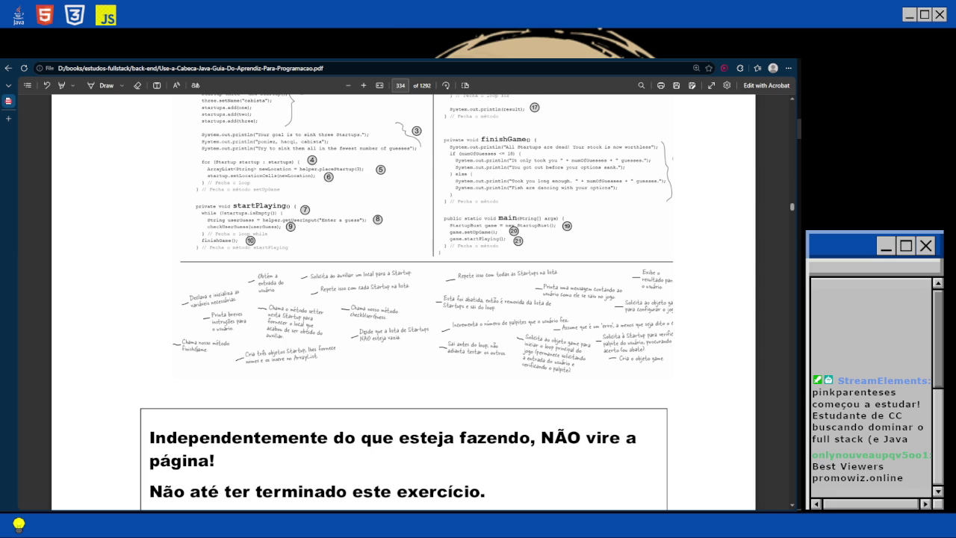
{"action": "scroll", "coordinate": [404, 299], "scroll_direction": "up", "scroll_amount": 4}
{"action": "scroll", "coordinate": [404, 298], "scroll_direction": "down", "scroll_amount": 3}
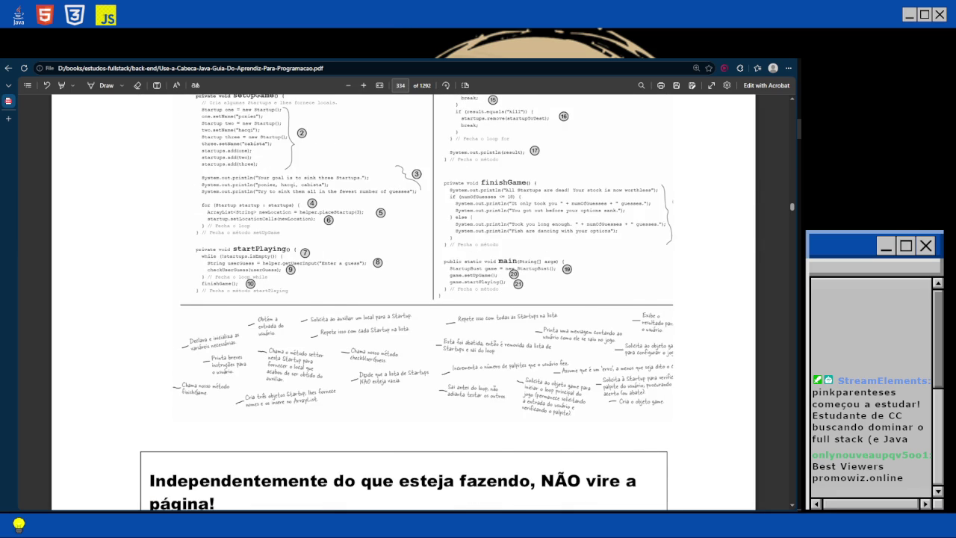
{"action": "scroll", "coordinate": [403, 299], "scroll_direction": "up", "scroll_amount": 1}
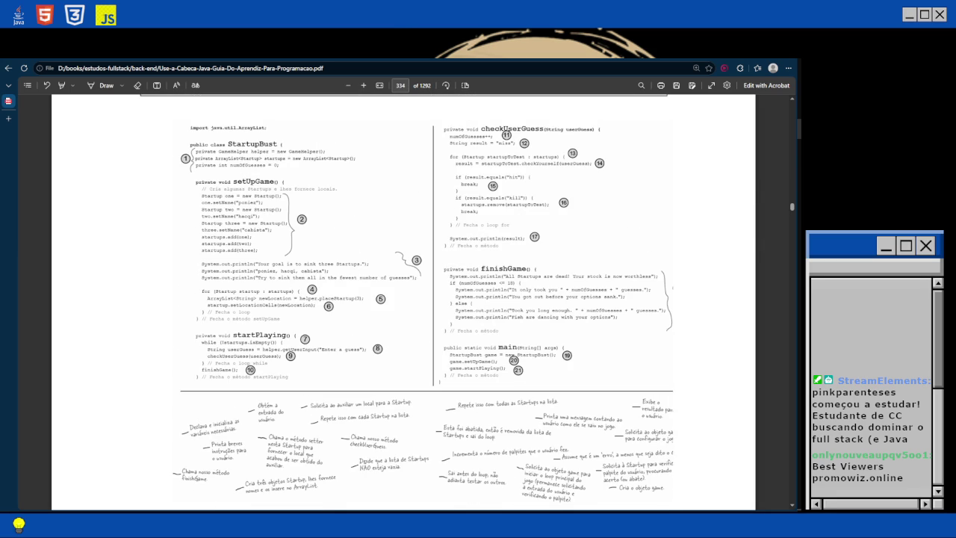
{"action": "scroll", "coordinate": [403, 299], "scroll_direction": "down", "scroll_amount": 1}
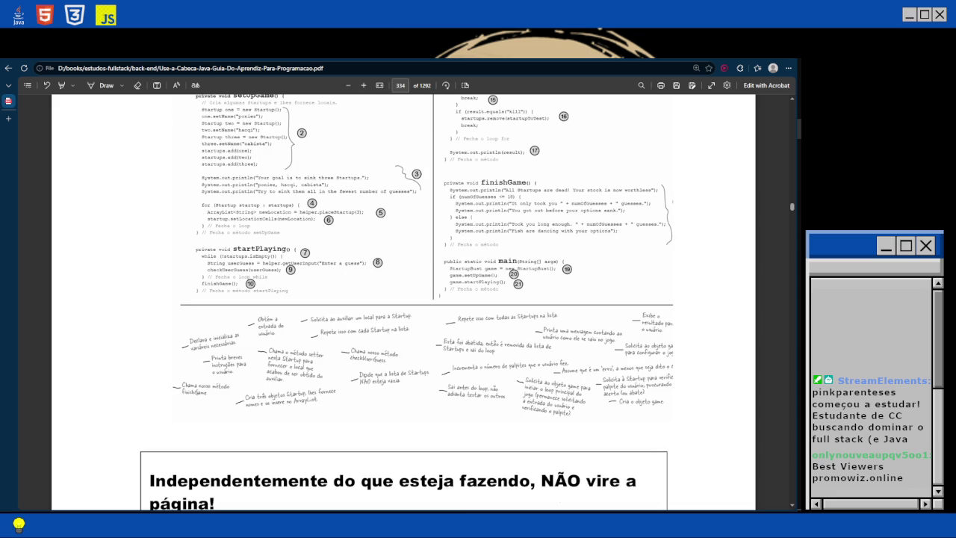
Add a '1' text note beside the comment about declaring and initializing the needed variables.
{"action": "left_click", "coordinate": [157, 85]}
{"action": "left_click", "coordinate": [175, 346]}
{"action": "type", "text": "1"}
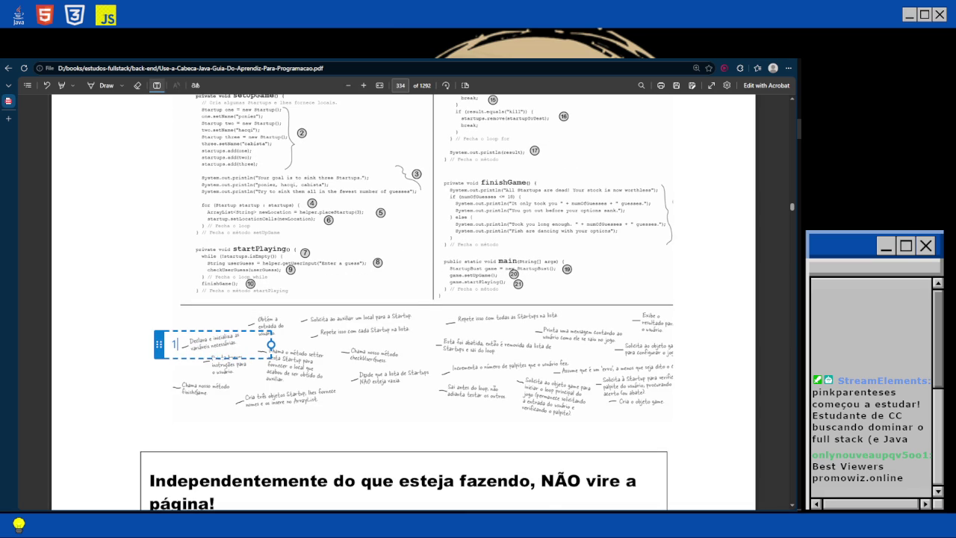
{"action": "key", "text": "Escape"}
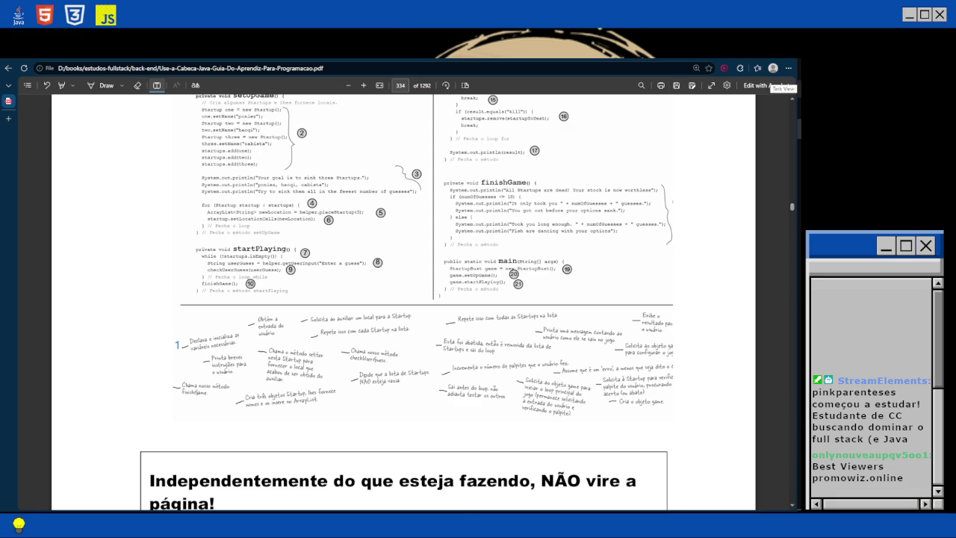
{"action": "left_click", "coordinate": [679, 101]}
{"action": "scroll", "coordinate": [419, 299], "scroll_direction": "up", "scroll_amount": 2}
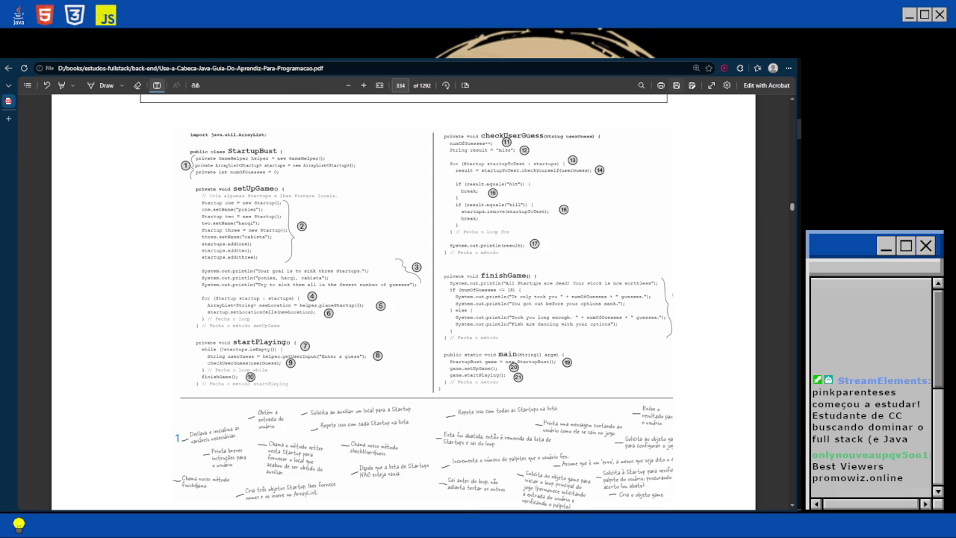
{"action": "key", "text": "alt+Tab"}
{"action": "key", "text": "alt+Tab"}
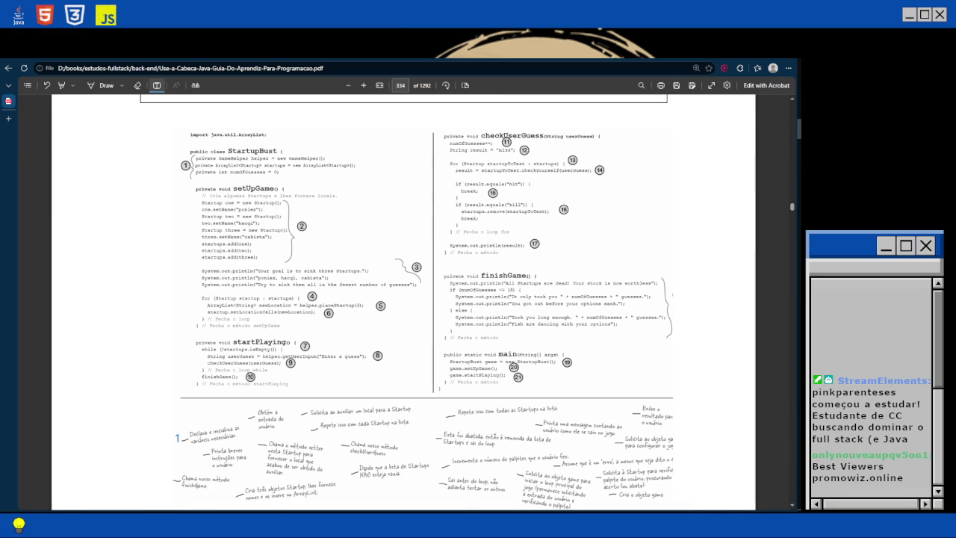